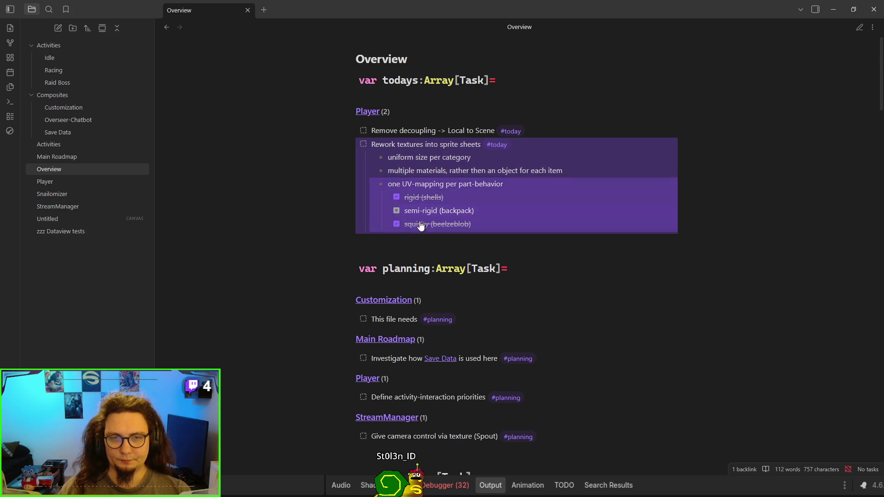
Step: Set the Rework textures into sprite sheets task to in progress in the Player note
left_click(363, 145)
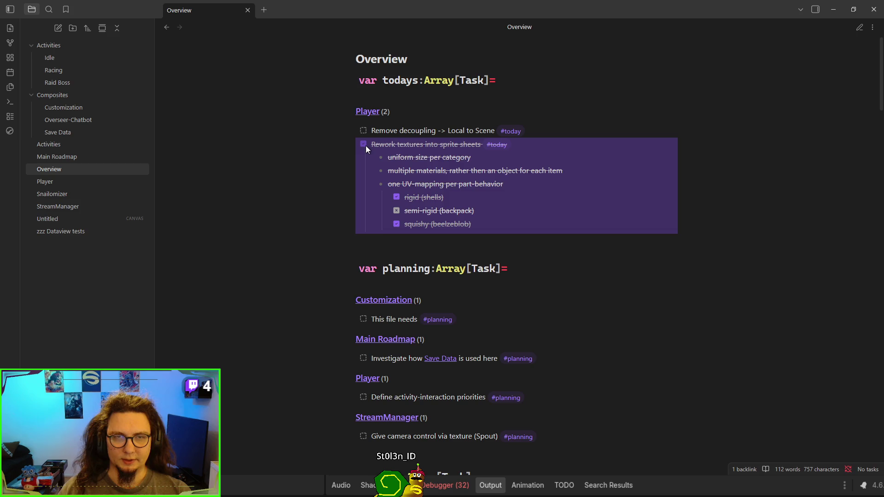
left_click(394, 146)
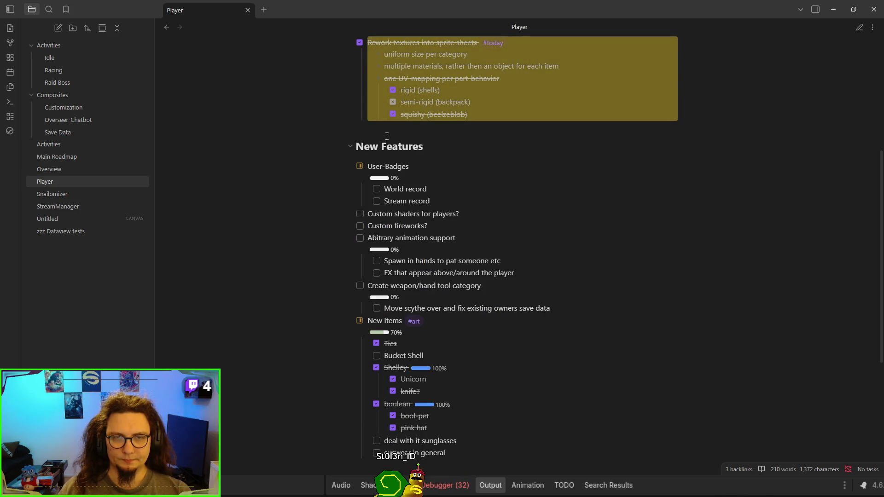
left_click(360, 43)
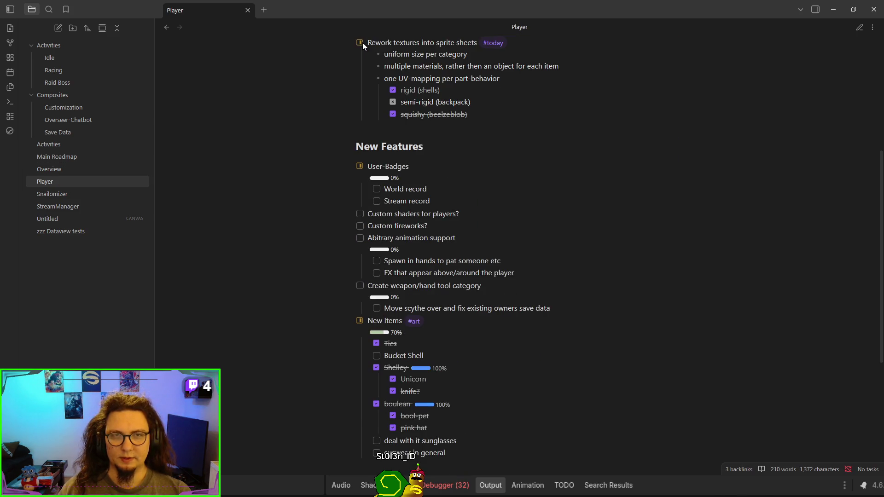
scroll(299, 129, "up", 3)
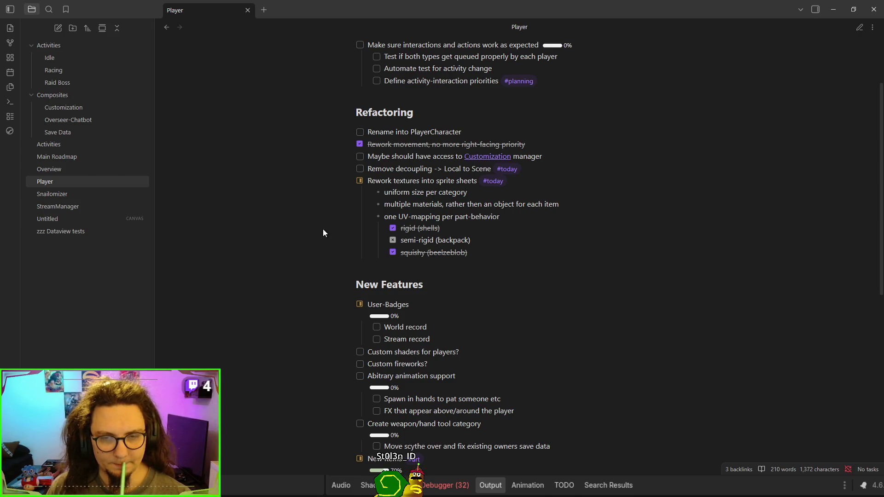
scroll(323, 233, "down", 1)
scroll(324, 233, "down", 2)
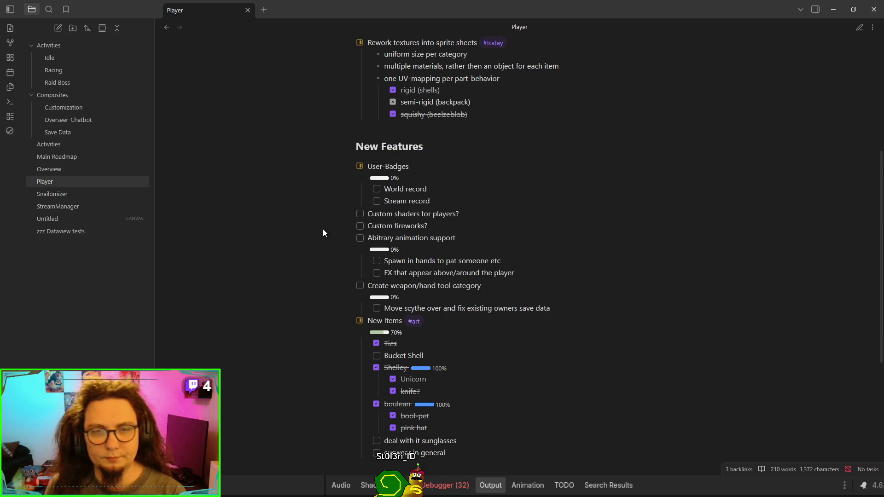
Step: Open the Overview note, visit the Customization planning task, then return to Overview
scroll(599, 204, "down", 2)
left_click(140, 169)
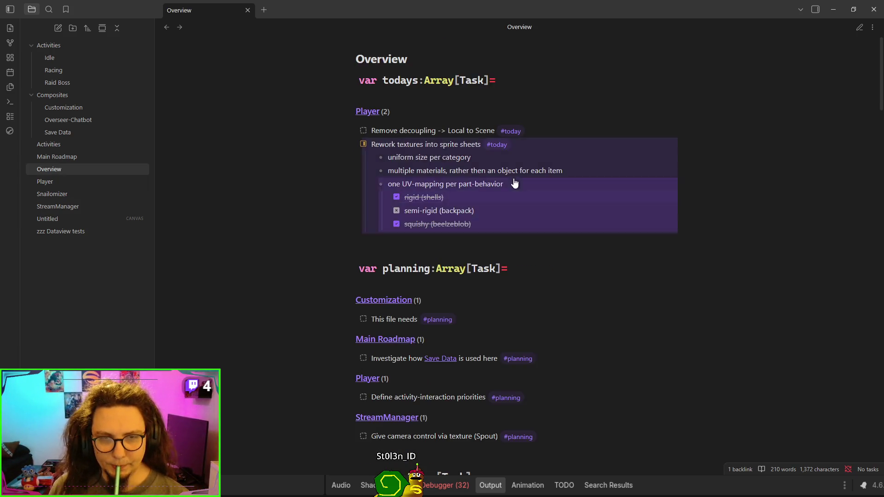
scroll(669, 251, "down", 2)
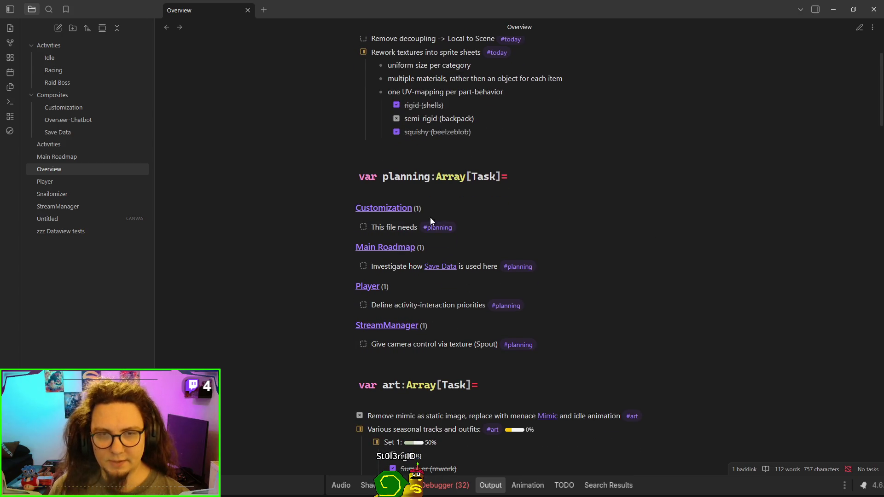
left_click(405, 228)
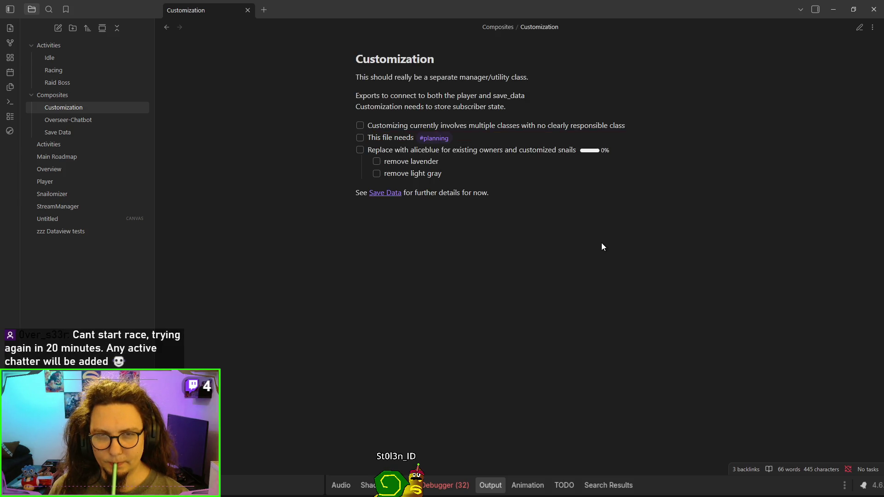
key("ctrl+alt+Left")
Step: Cancel the Spout camera control task in StreamManager and return to Overview
scroll(548, 240, "down", 2)
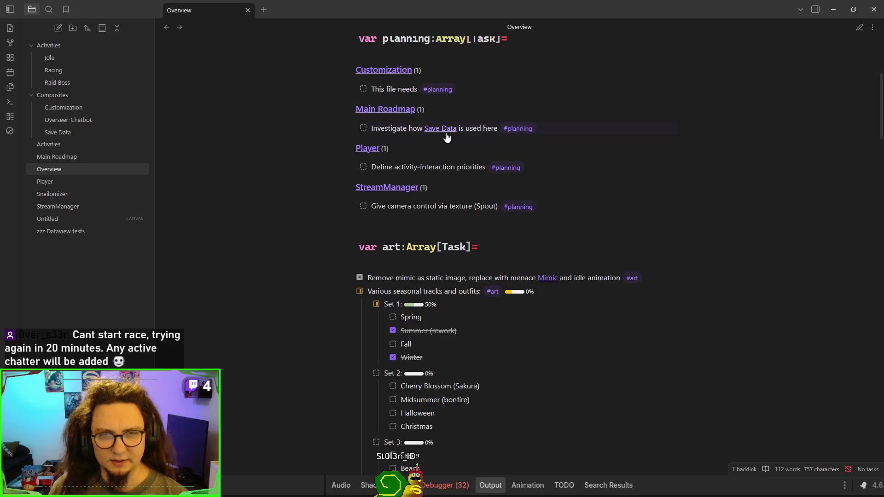
left_click(407, 210)
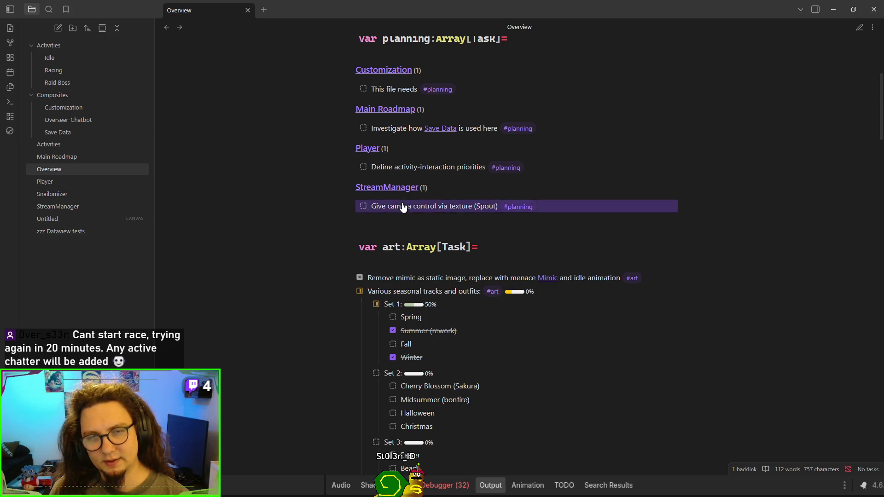
left_click(401, 206)
scroll(396, 166, "up", 2)
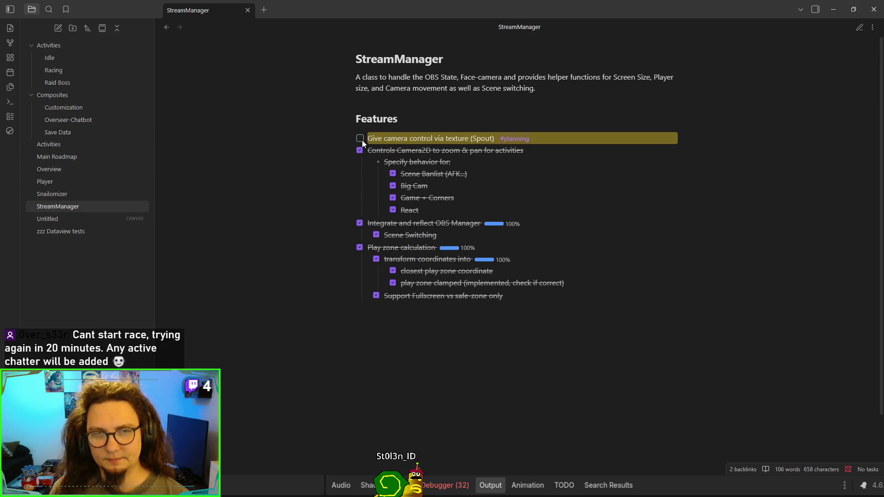
left_click(362, 139)
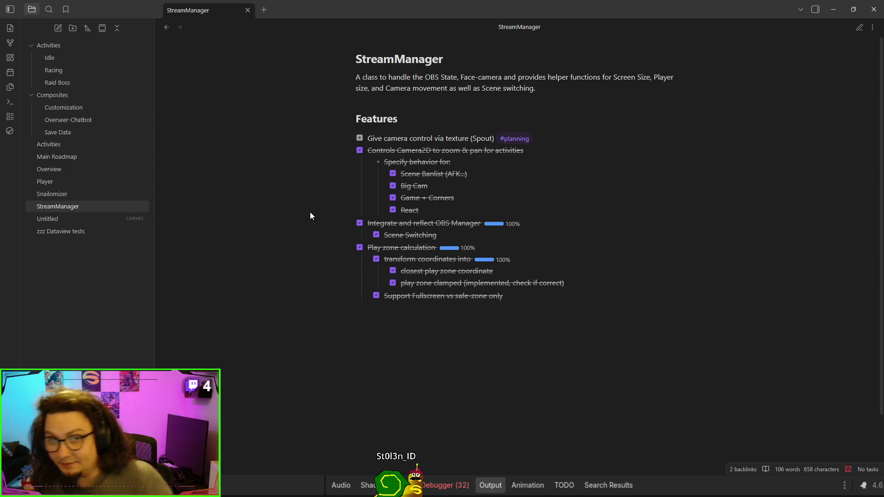
key("ctrl+alt+Left")
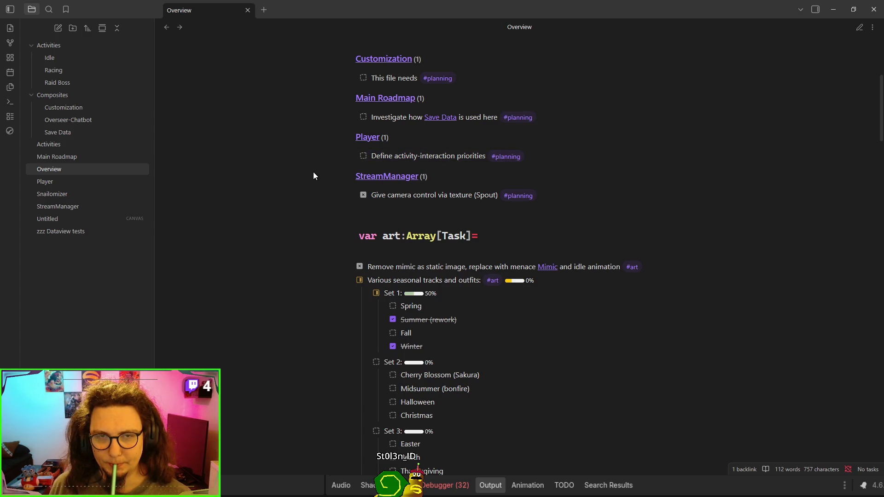
Step: Check off Define activity-interaction priorities and Test if both types get queued in Player
left_click(418, 157)
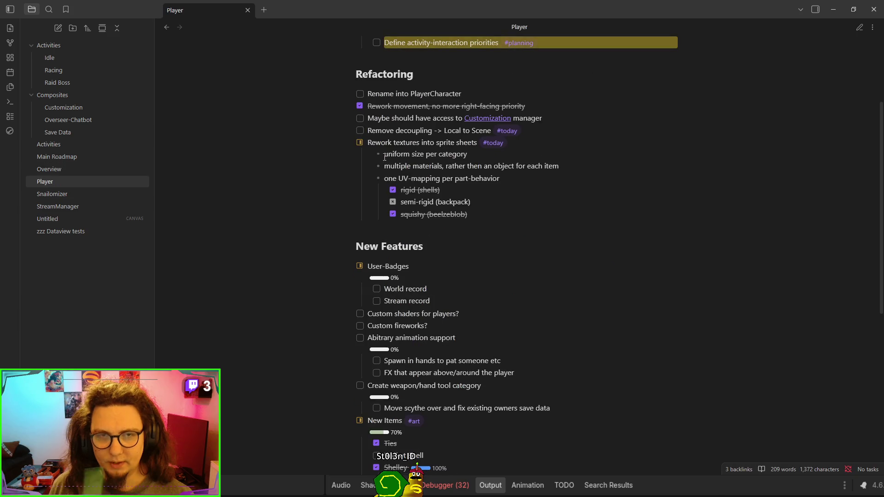
scroll(266, 148, "up", 3)
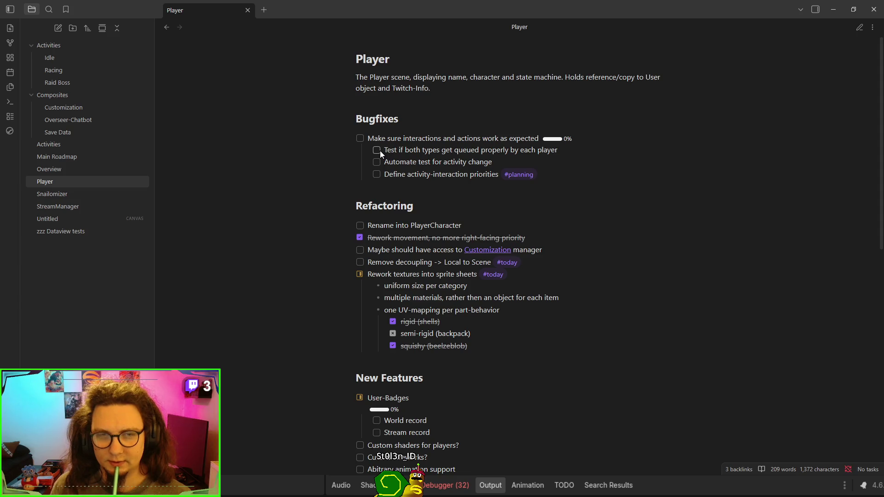
left_click(376, 175)
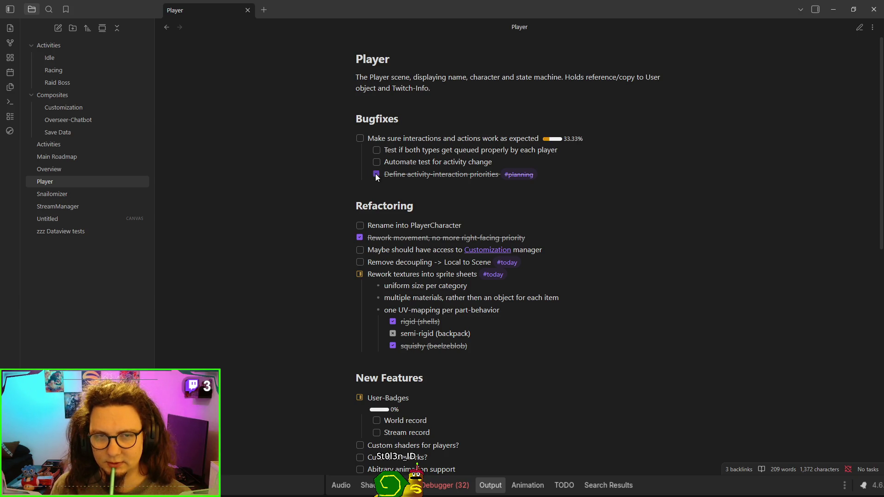
left_click(375, 150)
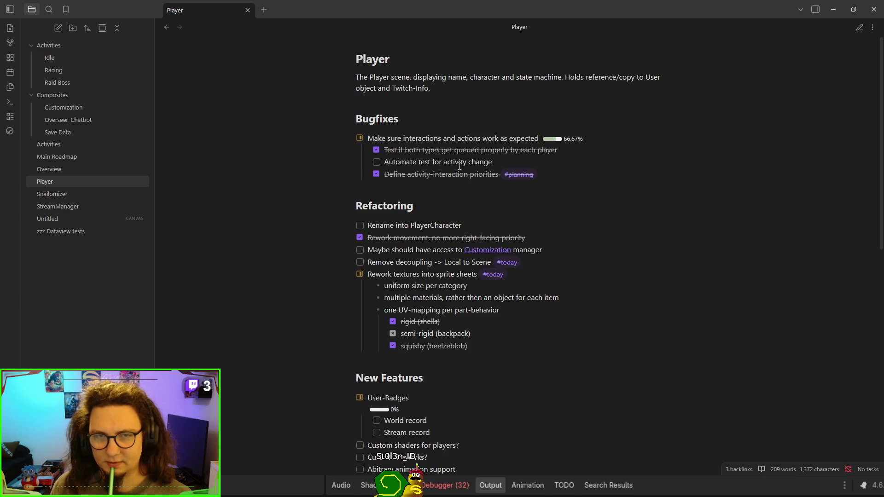
Step: Review the Automate test for activity change line and remaining Player tasks, then open StreamManager
left_click_drag(384, 162, 504, 159)
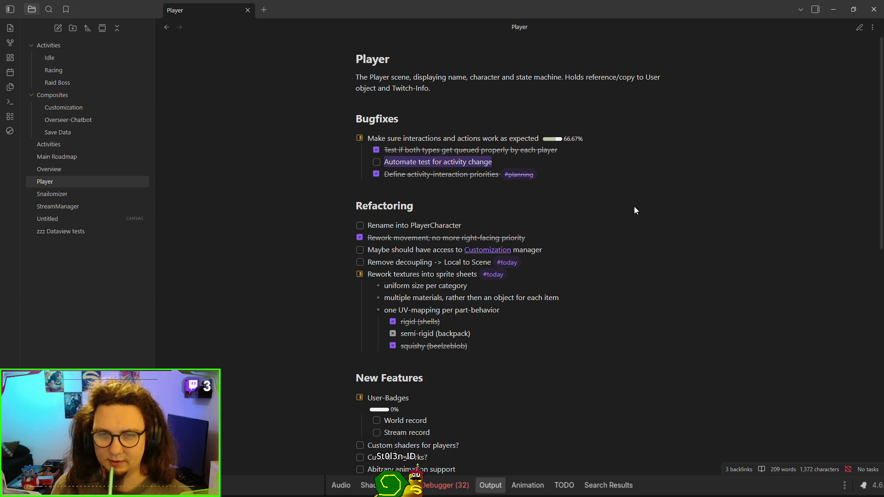
scroll(658, 241, "down", 1)
scroll(656, 236, "up", 1)
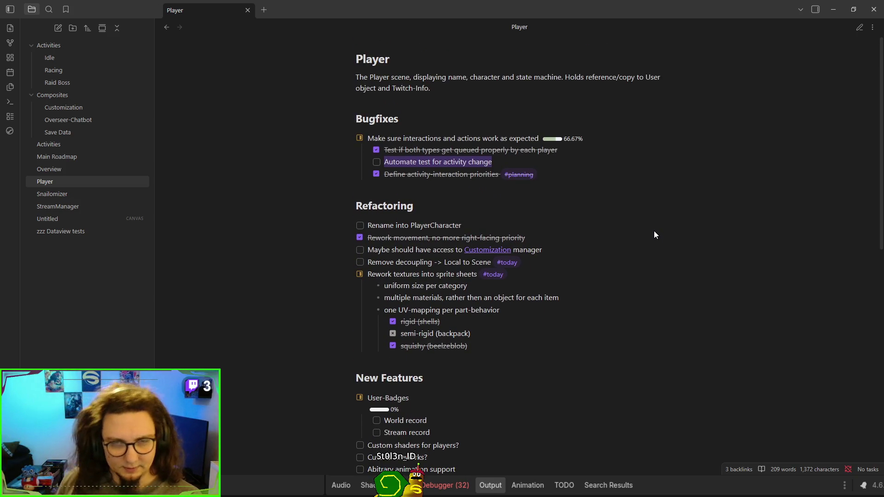
scroll(645, 242, "down", 1)
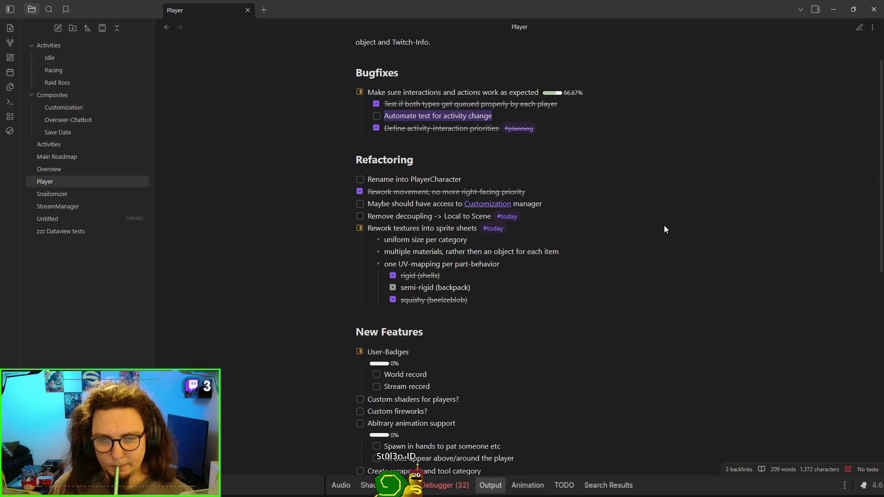
left_click_drag(370, 216, 476, 216)
scroll(612, 228, "down", 1)
scroll(629, 230, "down", 3)
scroll(540, 169, "up", 2)
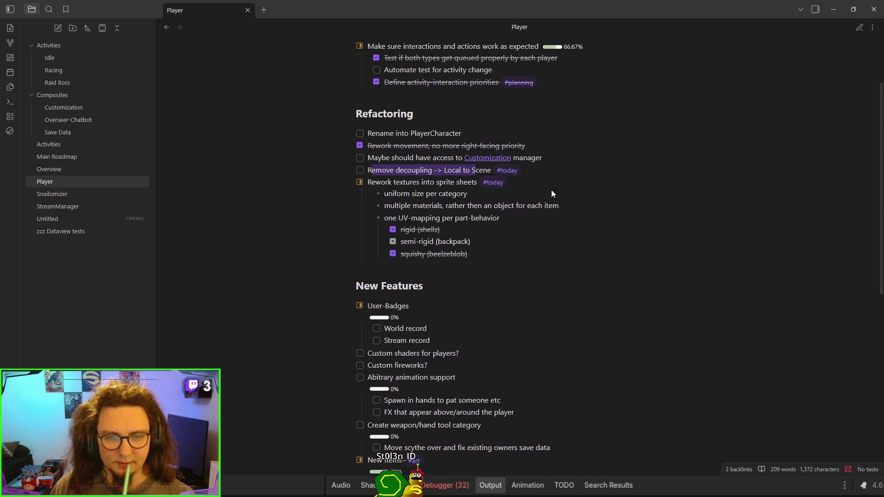
scroll(552, 193, "down", 8)
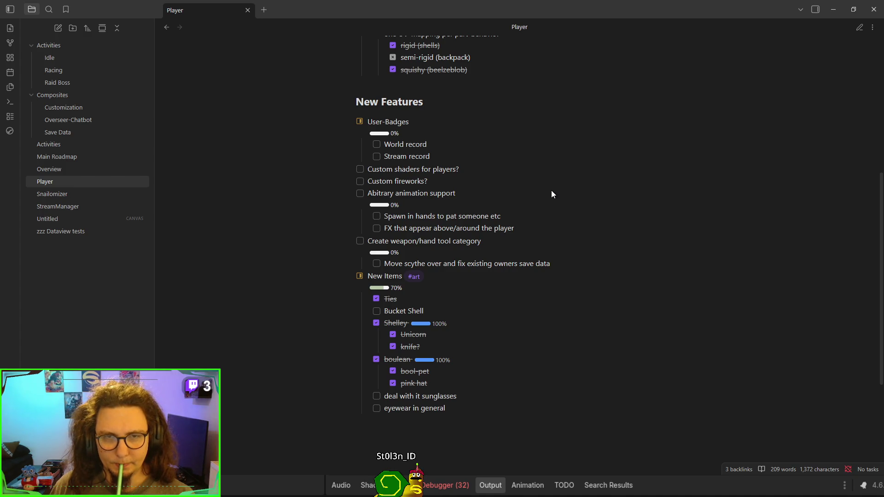
scroll(551, 190, "down", 8)
left_click(89, 207)
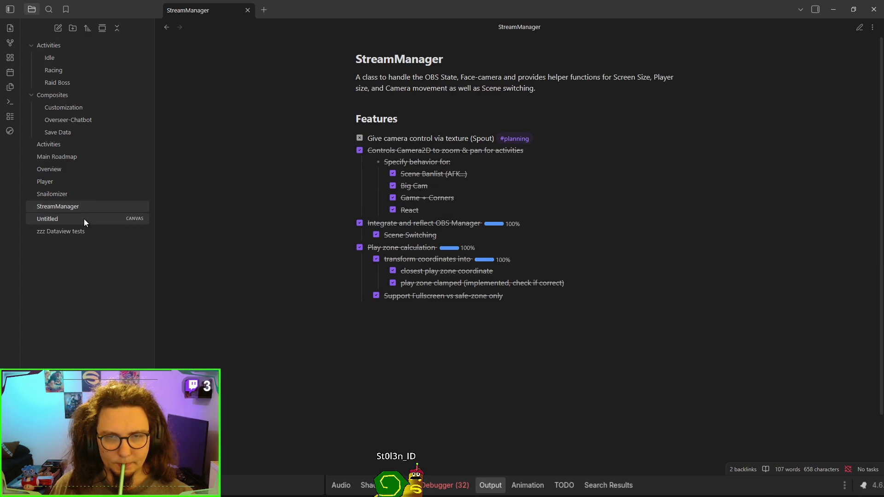
Step: Browse the Untitled canvas, StreamManager in reading view, Snailomizer and Player notes
left_click(84, 219)
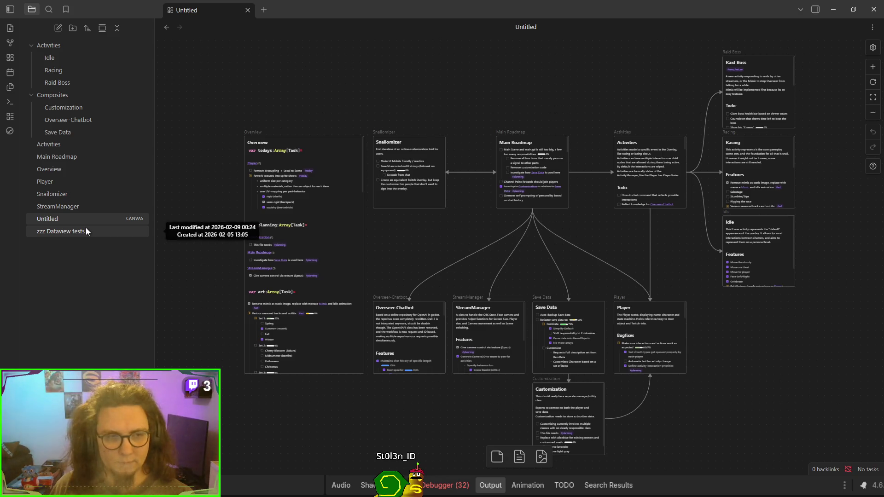
left_click(90, 205)
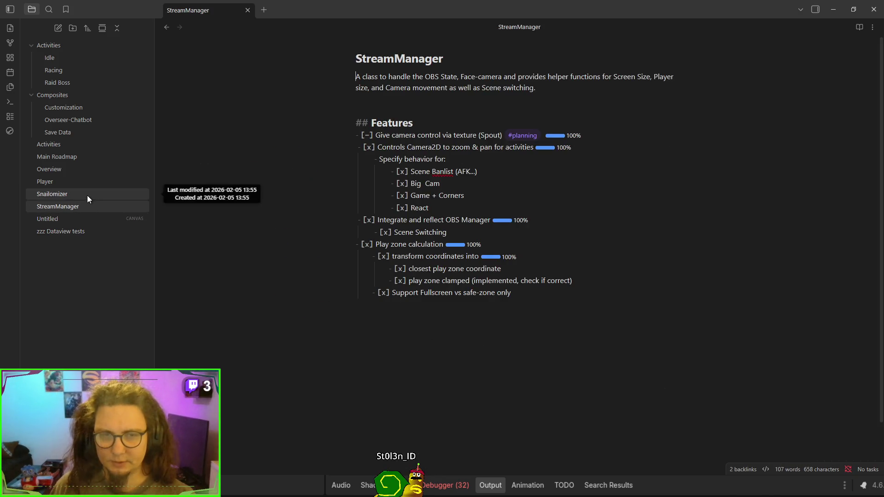
key("ctrl+e")
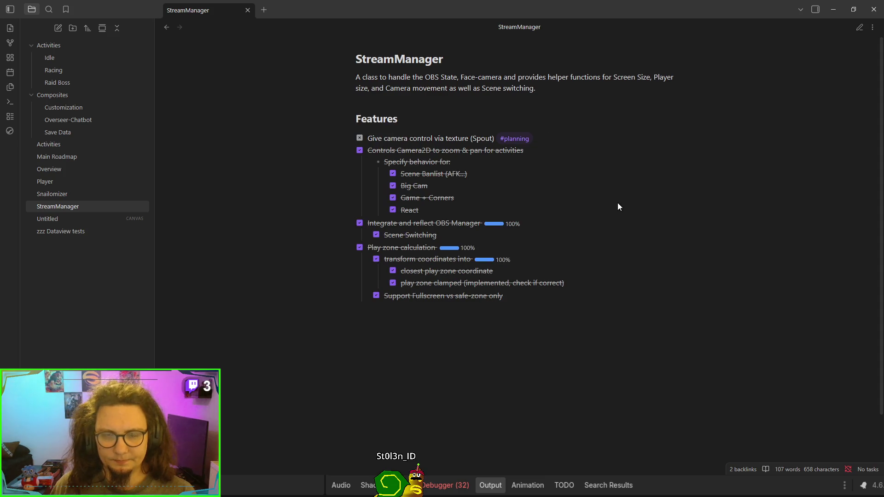
left_click(93, 197)
left_click(96, 181)
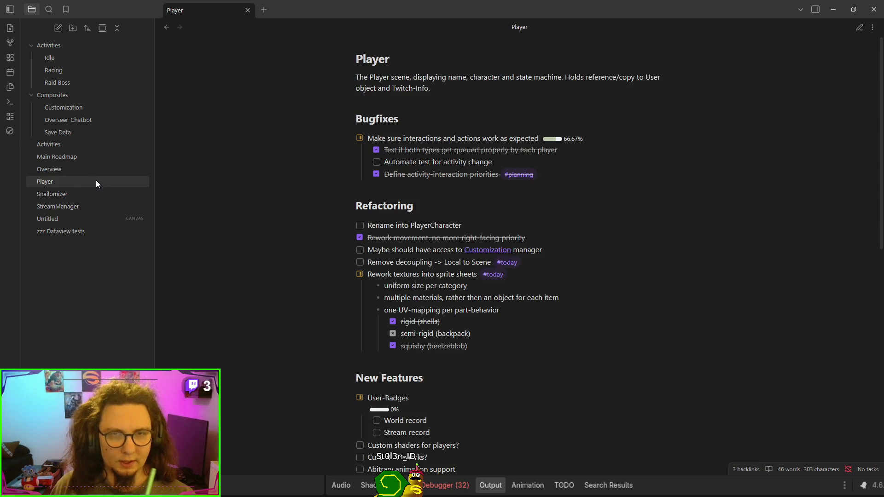
left_click(99, 197)
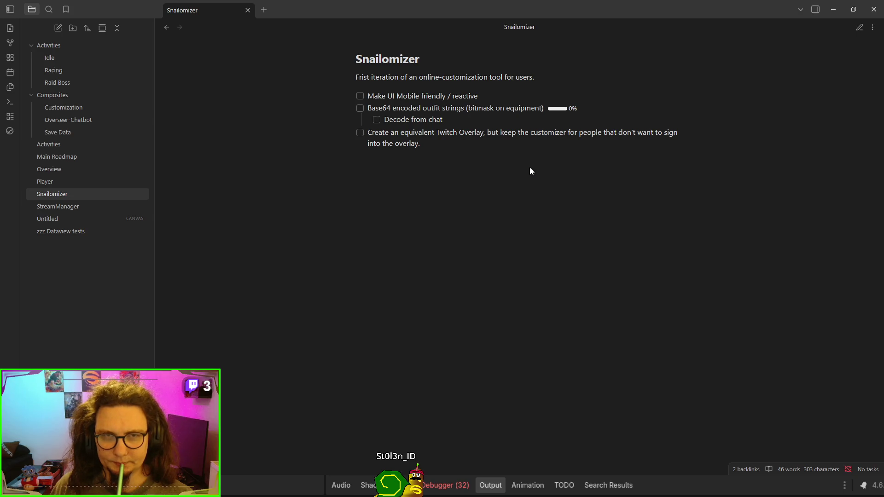
left_click(98, 181)
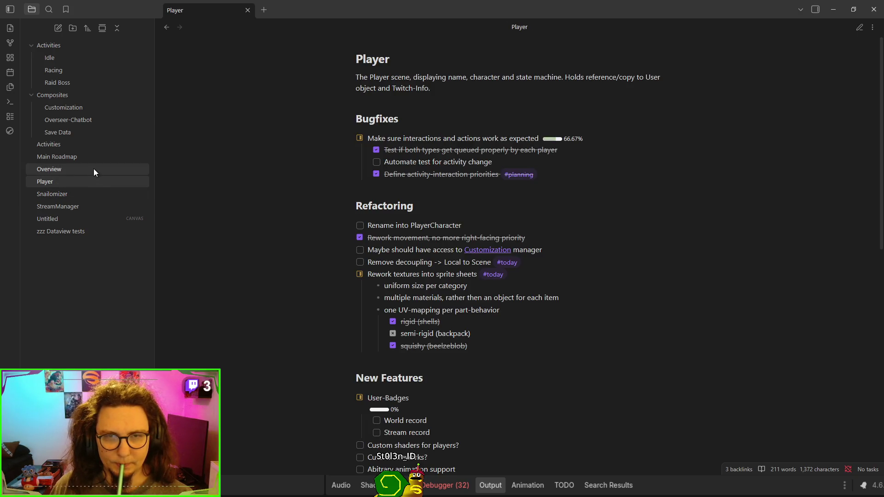
Step: Scroll through the Player note and minimize Obsidian to reveal the Godot editor
scroll(275, 167, "down", 4)
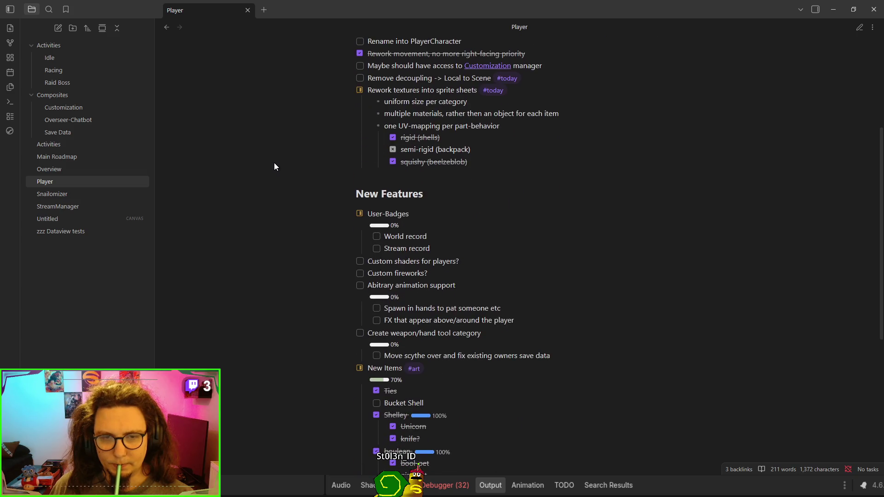
scroll(275, 163, "down", 5)
scroll(274, 163, "up", 5)
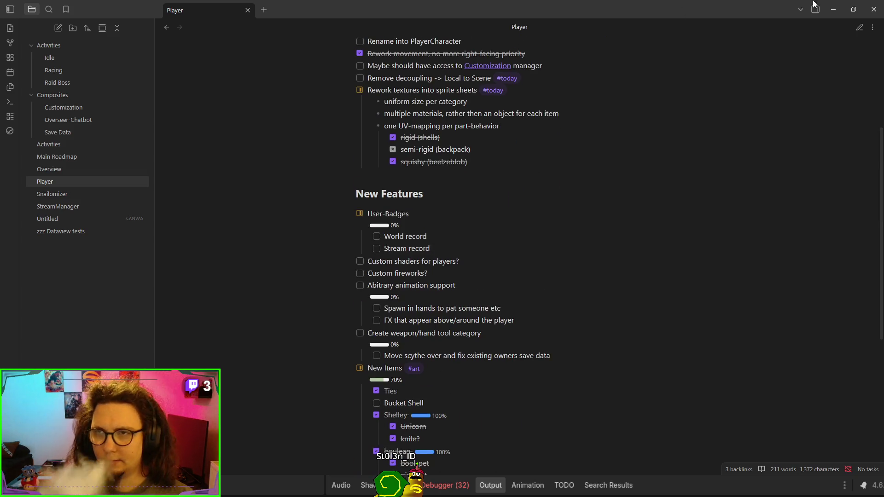
left_click(834, 9)
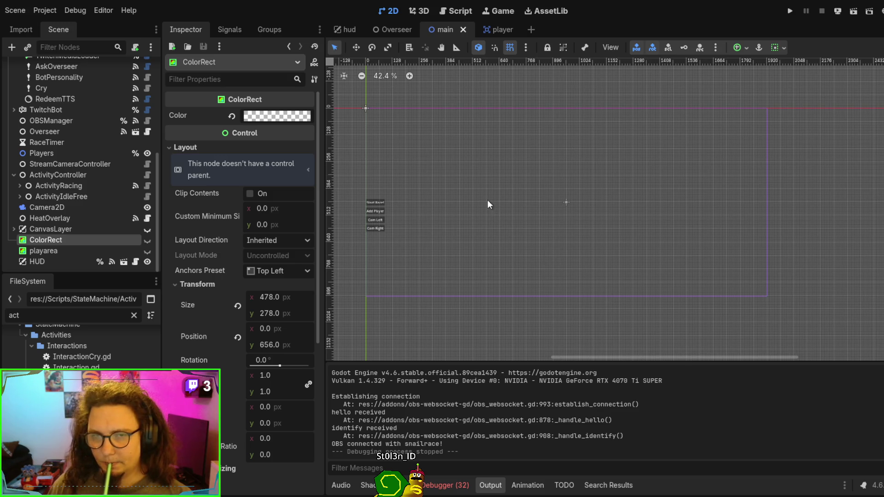
Step: Pan and zoom the main scene canvas, then run the project with F5
left_click_drag(482, 199, 525, 235)
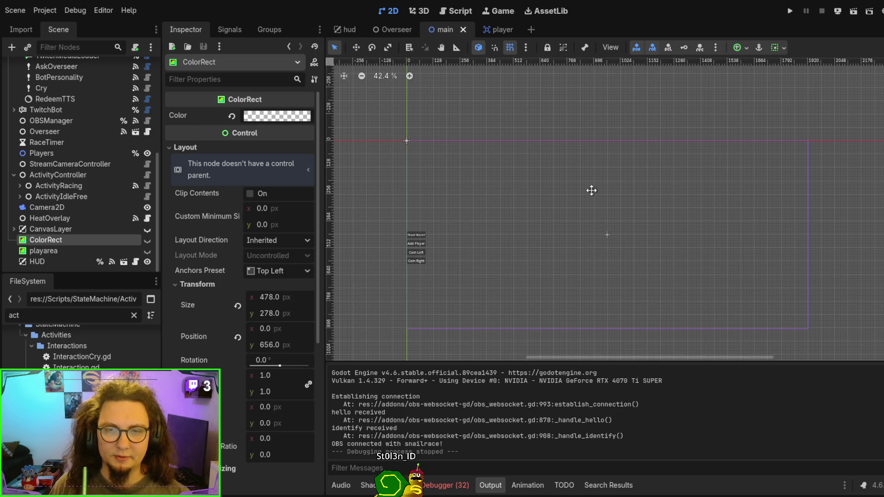
left_click_drag(588, 189, 598, 193)
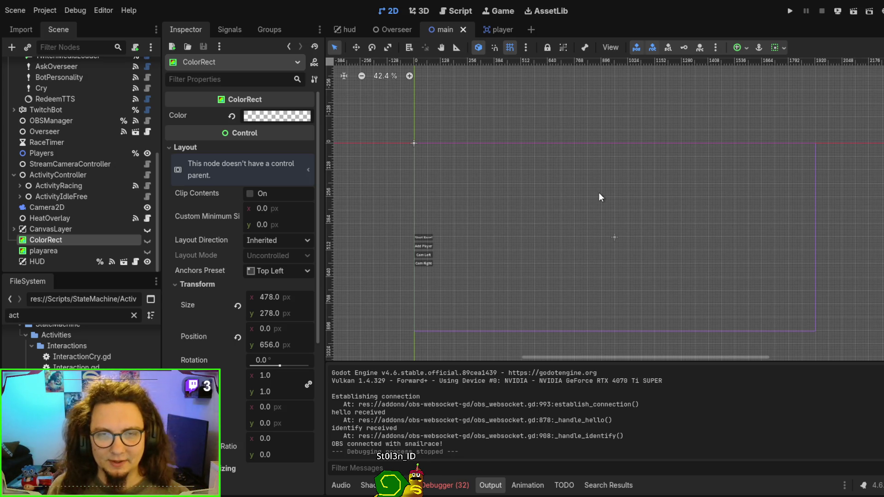
scroll(544, 244, "up", 2)
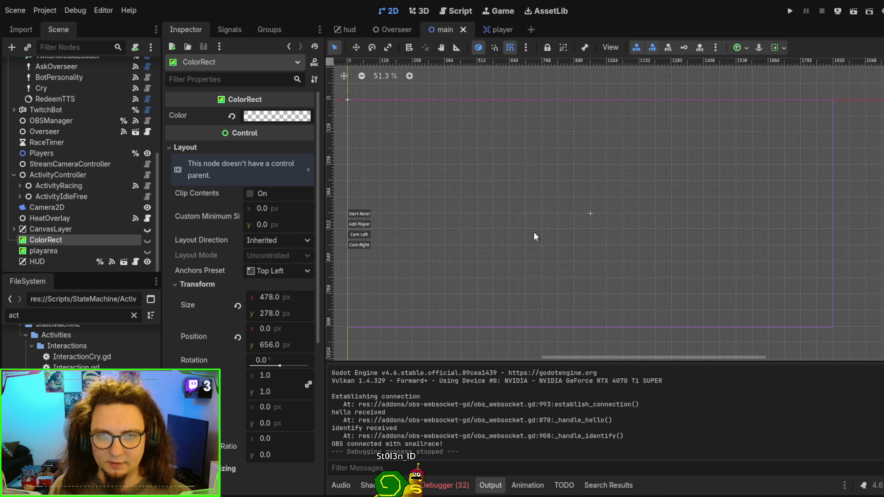
key("F5")
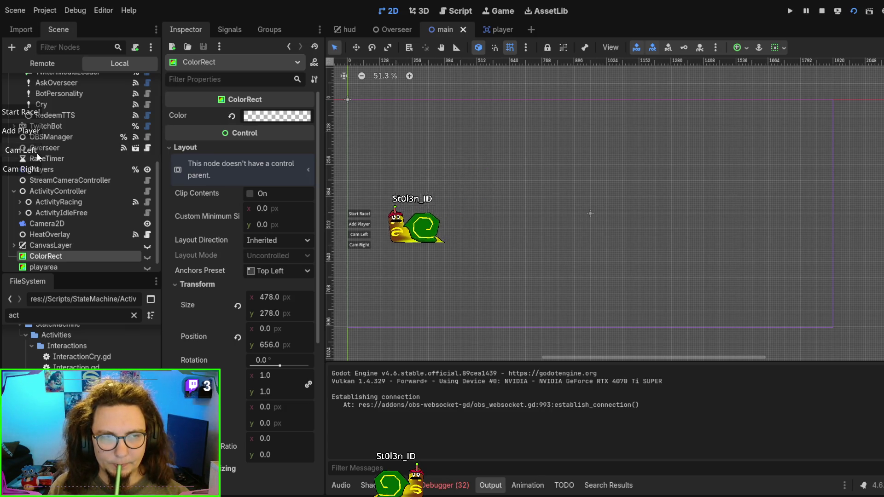
Step: Spawn extra snails with Add Player, then stop the game with F8
left_click(33, 133)
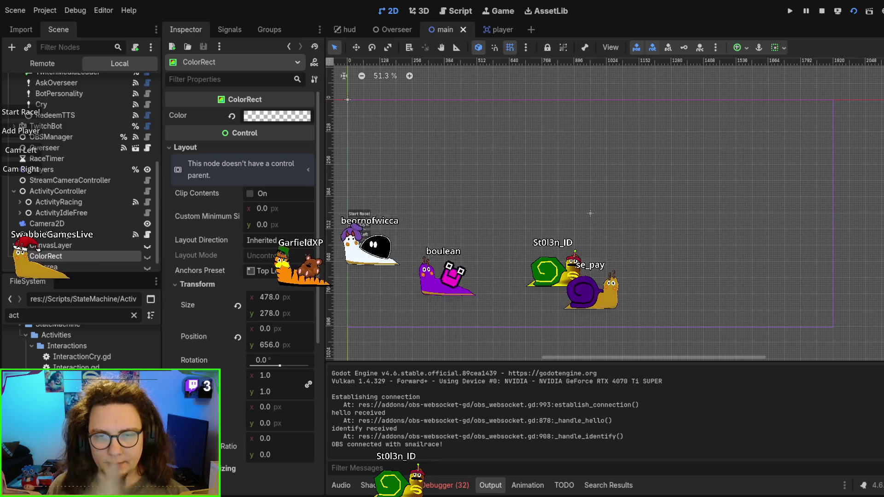
key("F8")
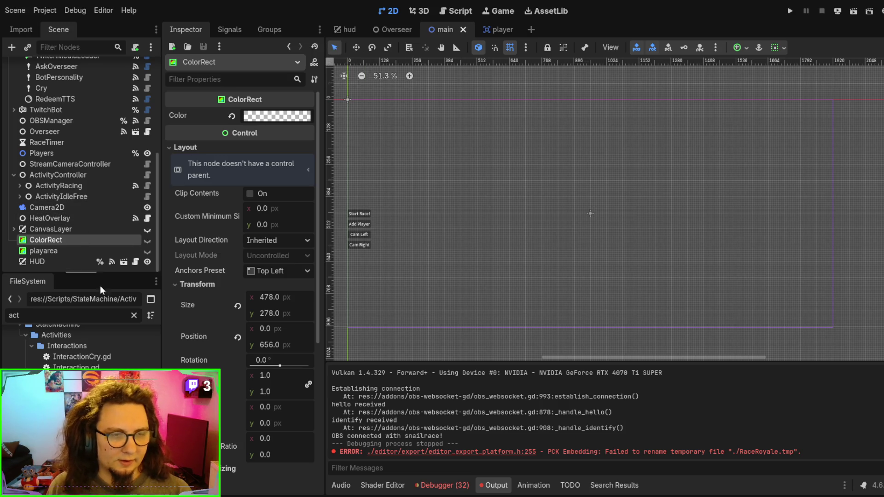
Step: Filter FileSystem for 'Sna' and open the snailomizer_neo.tscn scene
triple_click(78, 319)
type("Sna")
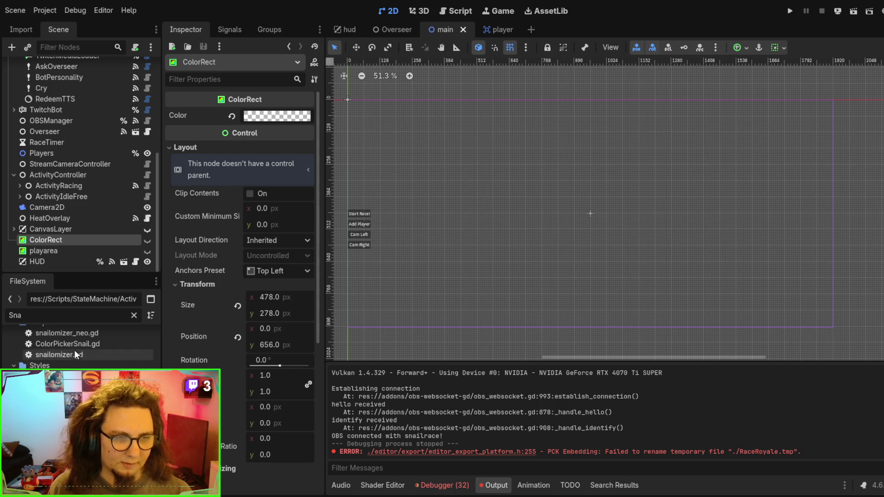
scroll(78, 350, "up", 5)
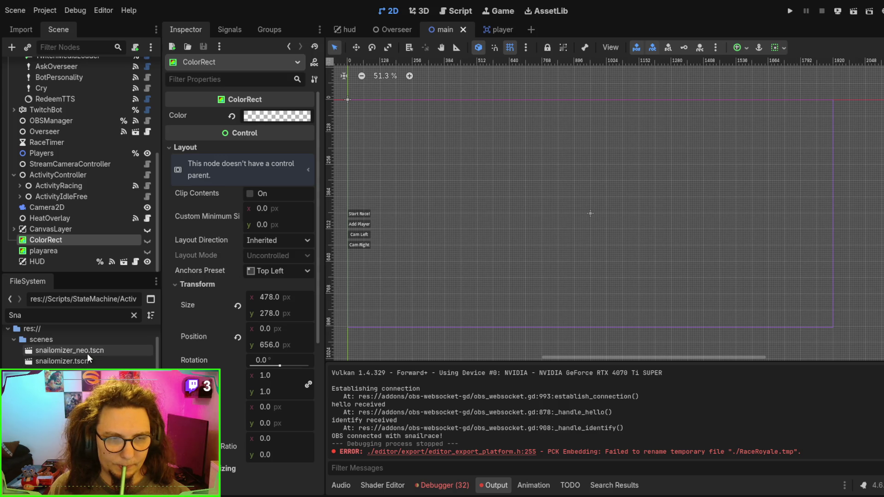
left_click(124, 347)
double_click(124, 350)
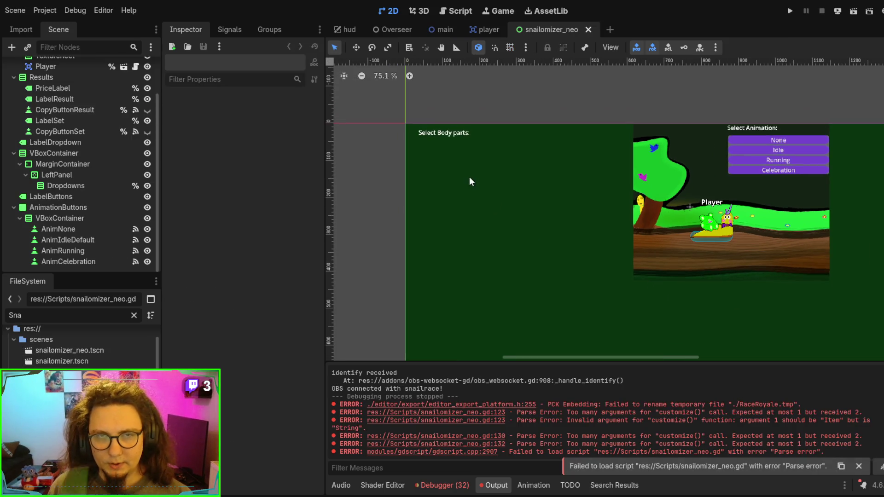
left_click_drag(527, 213, 493, 181)
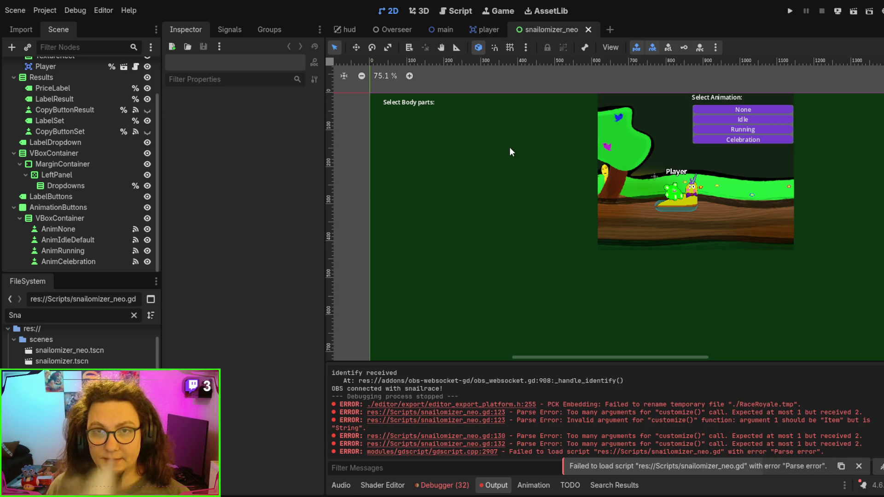
scroll(98, 147, "up", 3)
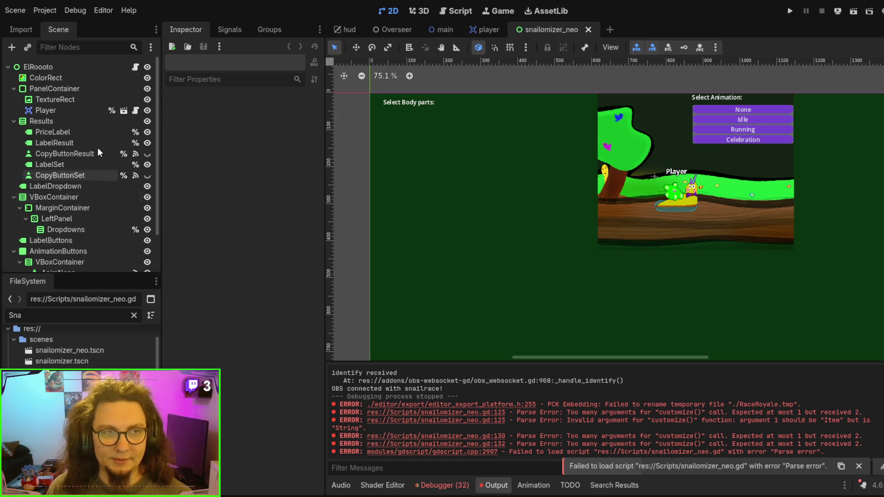
Step: Open the scene root's script and jump to the line 123 customize() error
left_click(135, 67)
scroll(595, 168, "up", 5)
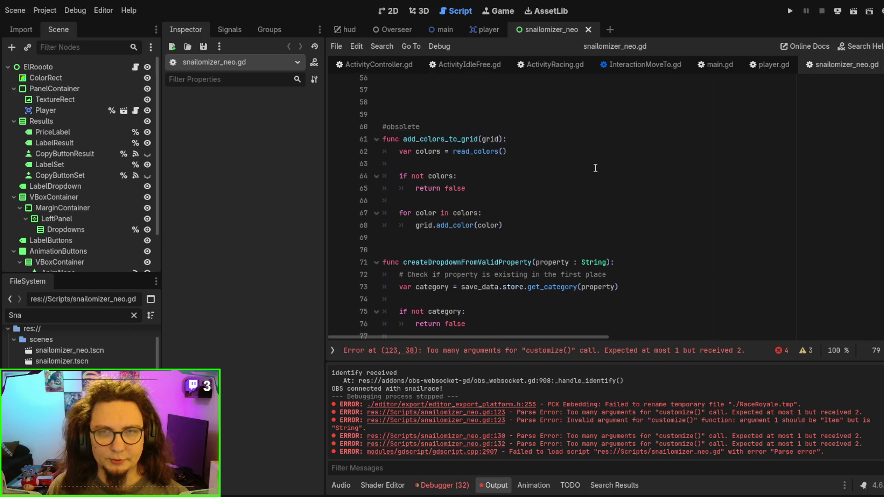
scroll(595, 167, "up", 15)
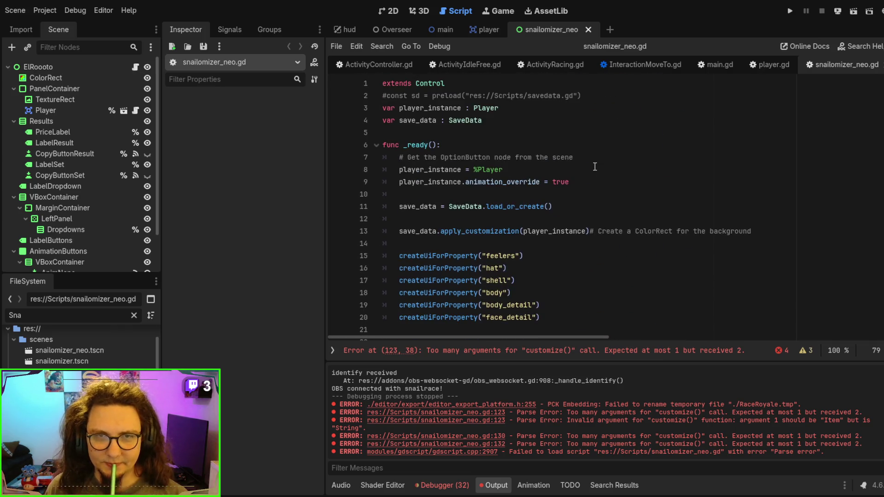
left_click(532, 351)
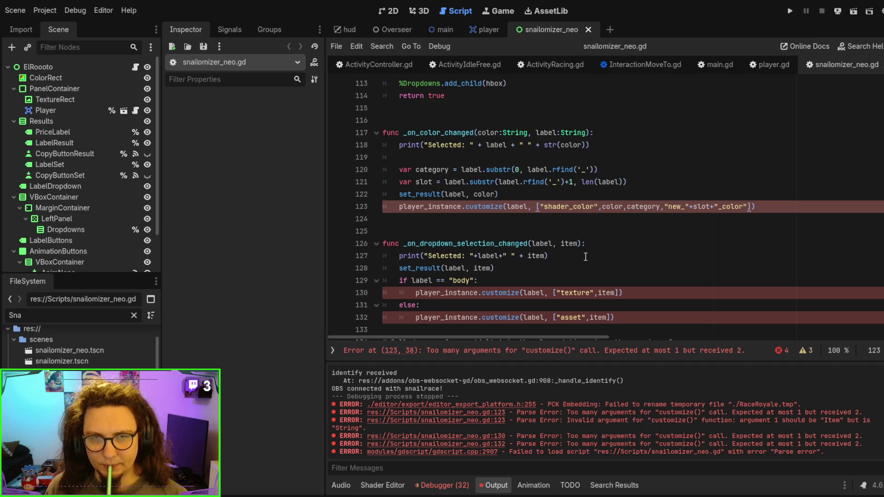
scroll(534, 237, "up", 1)
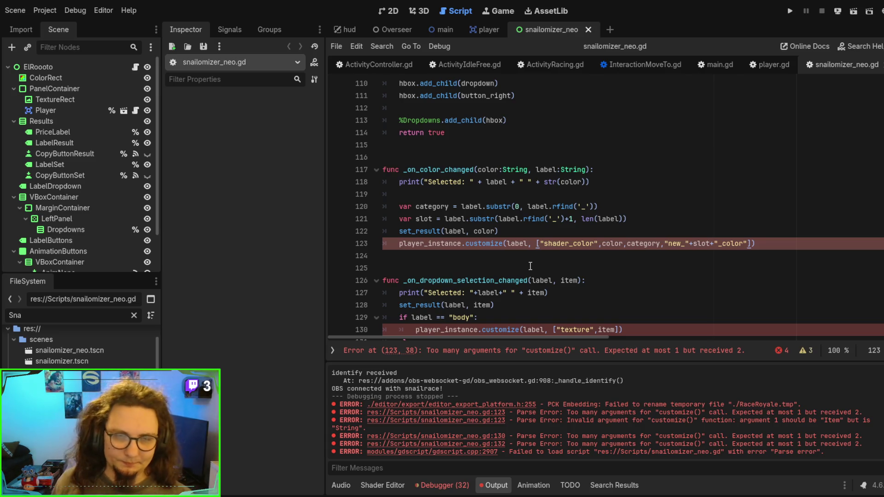
scroll(530, 266, "up", 1)
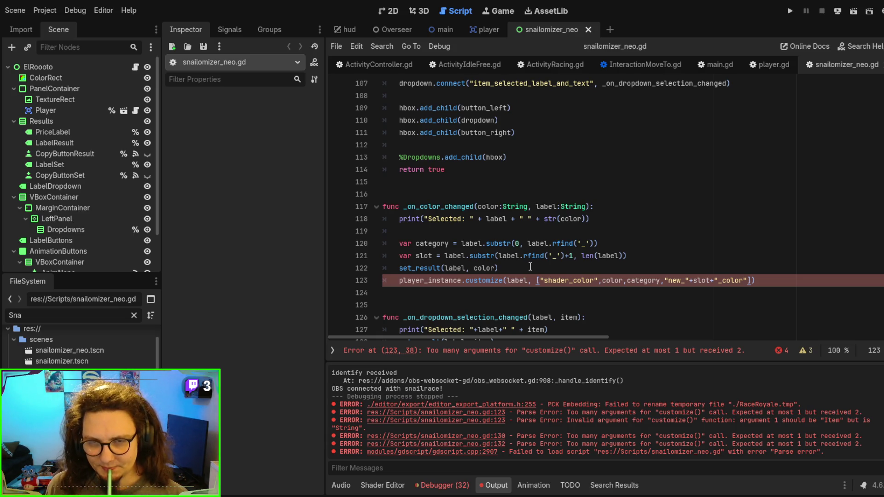
Step: Examine the customize() arguments and player_instance on line 123
left_click_drag(547, 281, 751, 280)
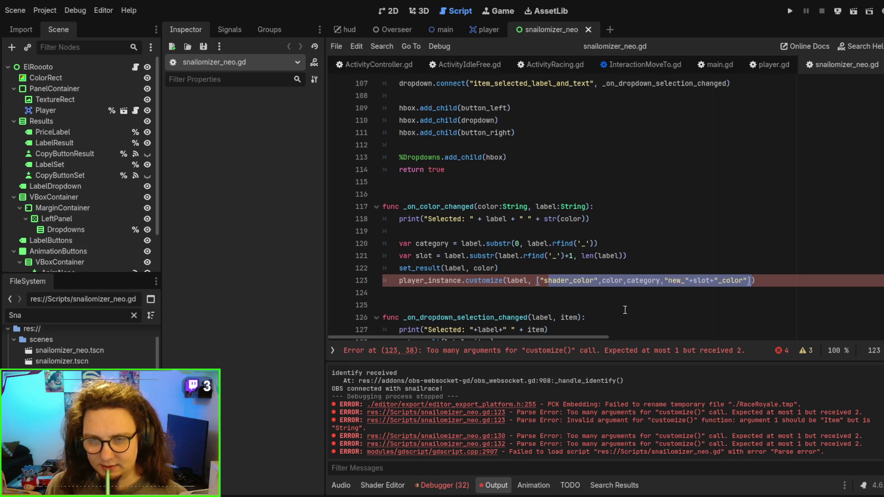
scroll(530, 272, "up", 4)
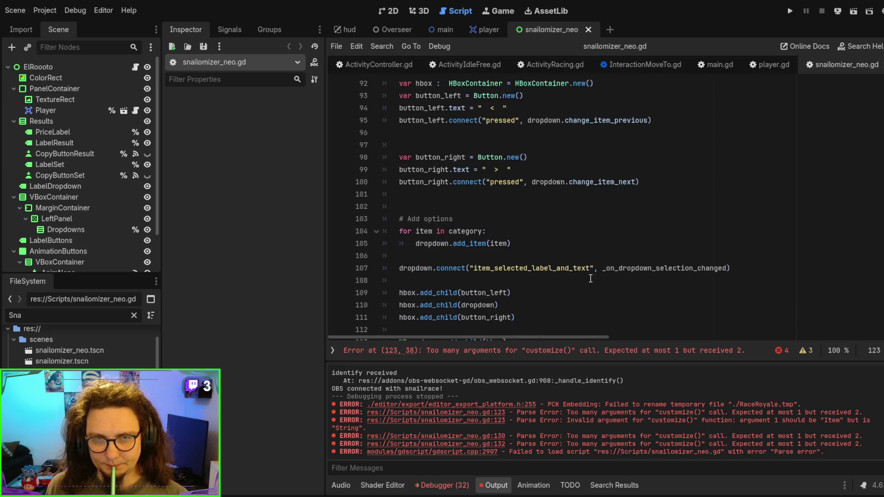
scroll(588, 277, "down", 3)
scroll(590, 278, "down", 4)
scroll(575, 249, "up", 2)
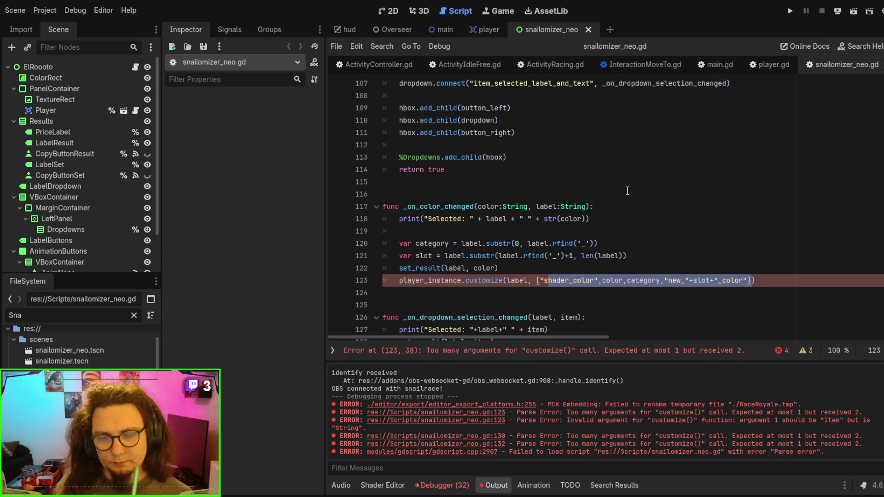
scroll(627, 191, "up", 4)
scroll(621, 205, "up", 2)
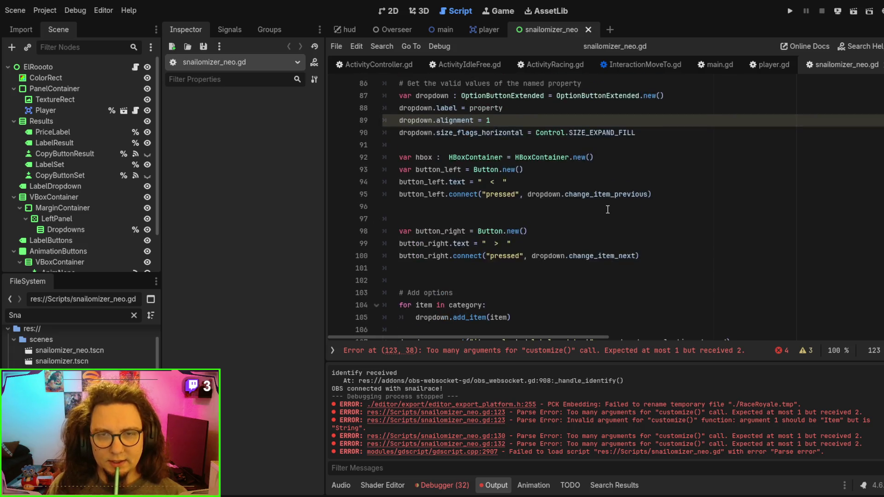
scroll(612, 207, "down", 8)
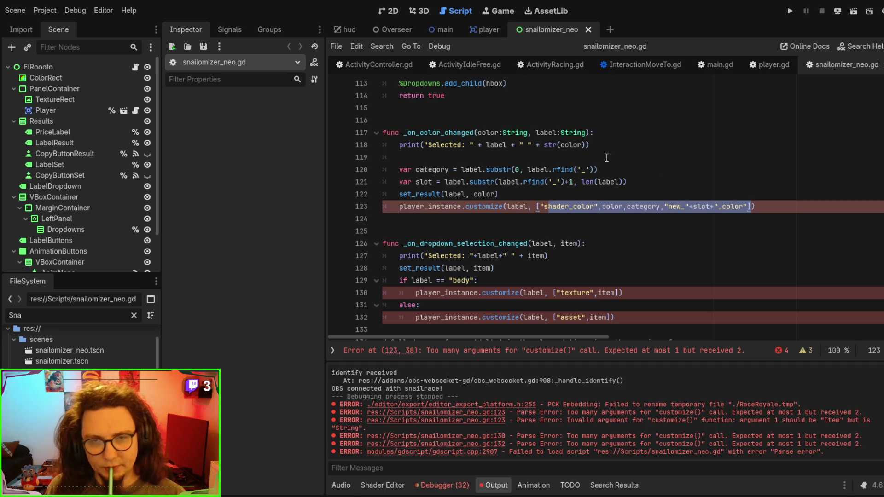
left_click(473, 218)
double_click(416, 208)
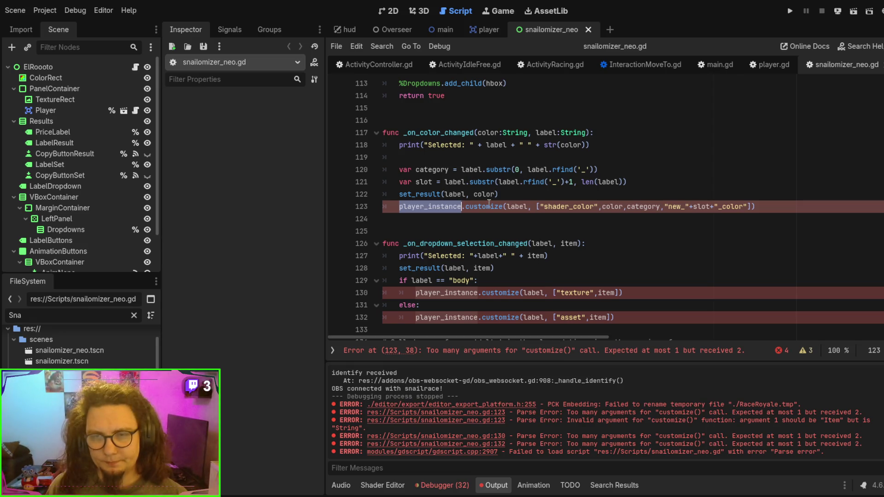
scroll(472, 260, "up", 1)
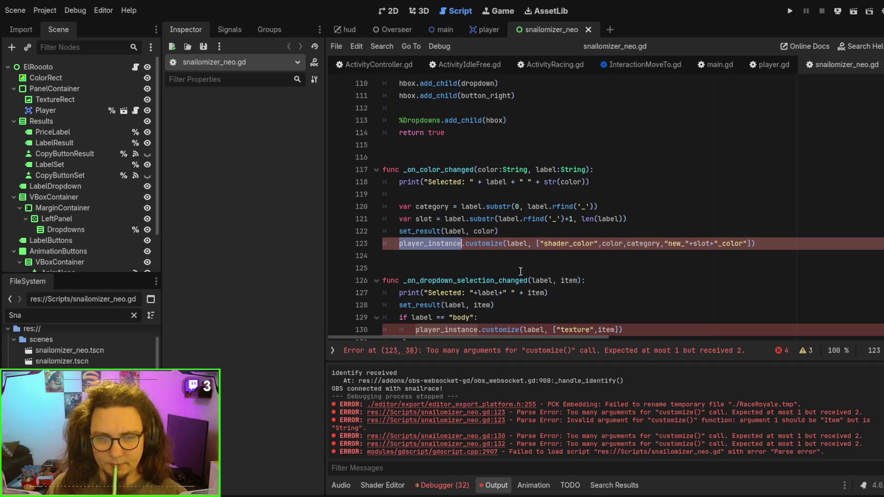
scroll(520, 272, "up", 20)
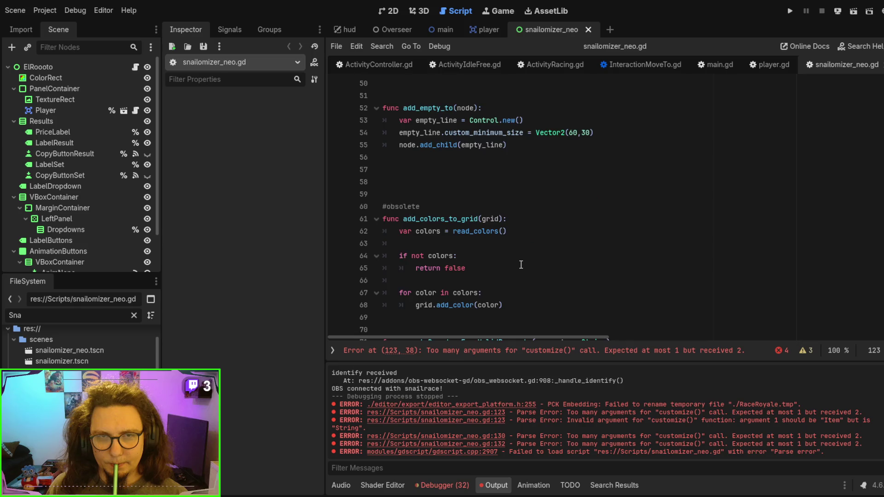
Step: Inspect SaveData and load_or_create on line 11, then select the FileSystem filter text
scroll(521, 264, "up", 16)
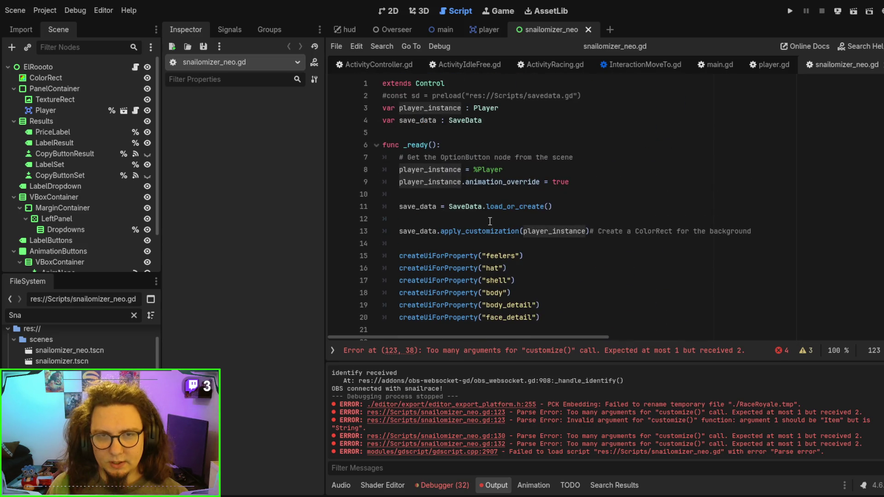
double_click(461, 207)
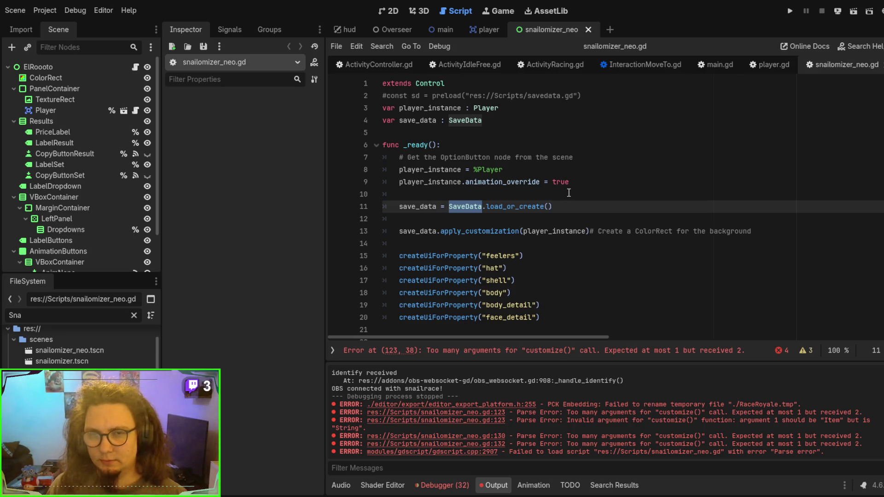
double_click(523, 207)
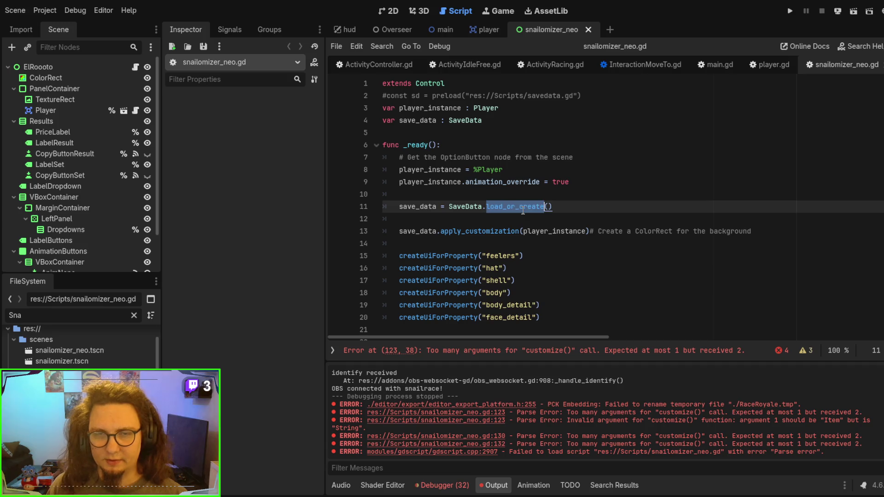
left_click(612, 208)
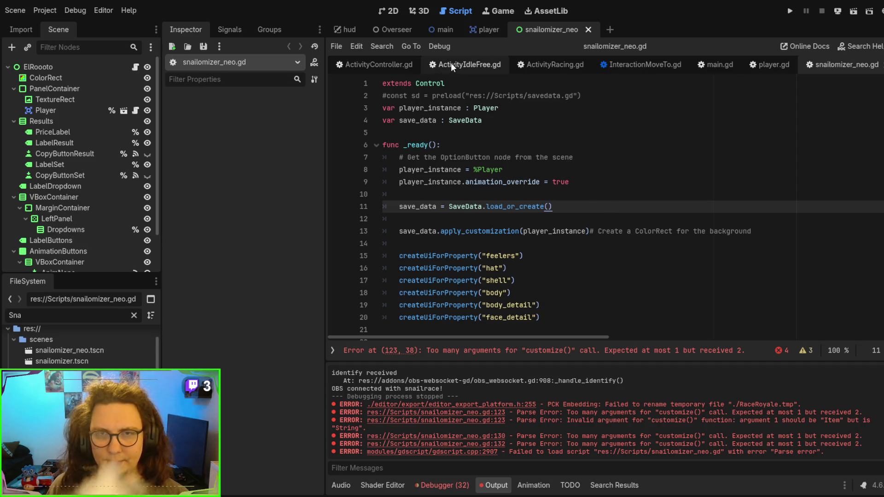
double_click(46, 316)
Step: Filter files for 'save' and inspect the load_or_create definition and data property in savedata.gd
type("saave")
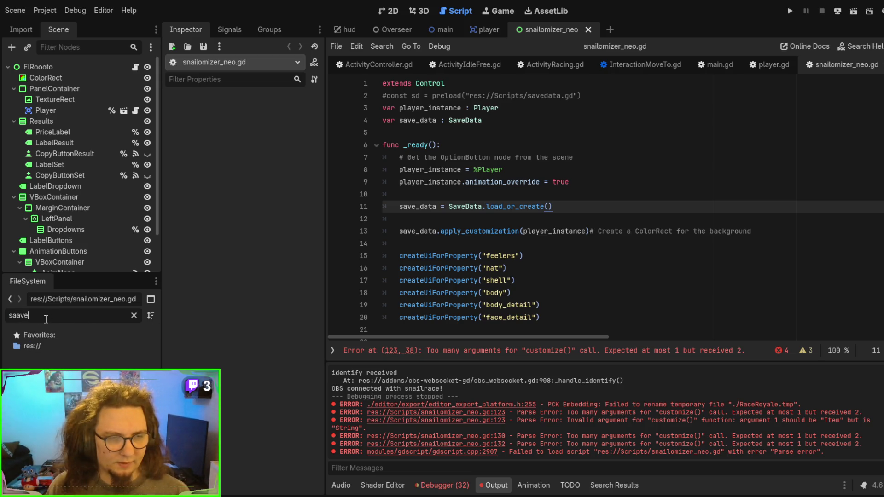
key("BackSpace")
key("BackSpace")
key("BackSpace")
type("ave")
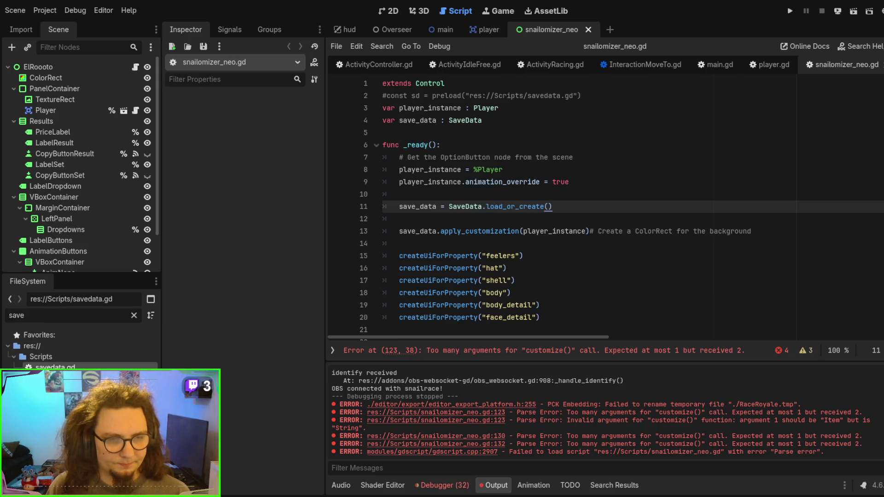
left_click(516, 206, "ctrl")
scroll(495, 172, "up", 10)
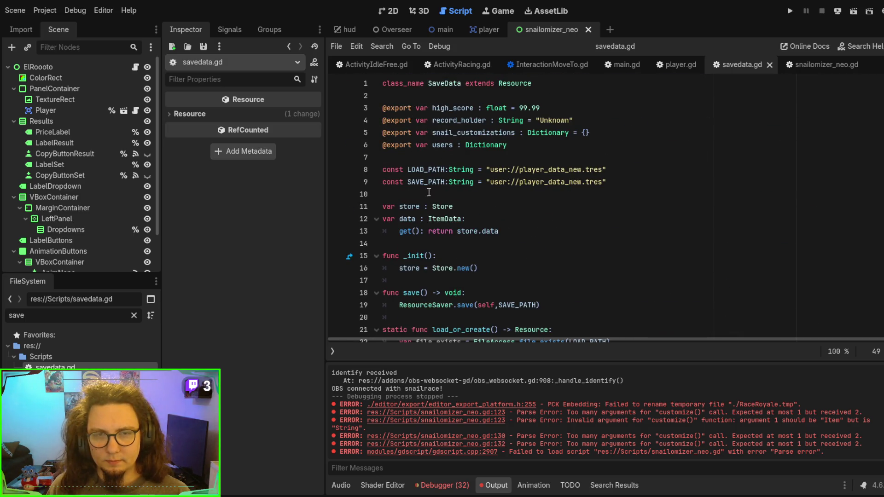
double_click(409, 216)
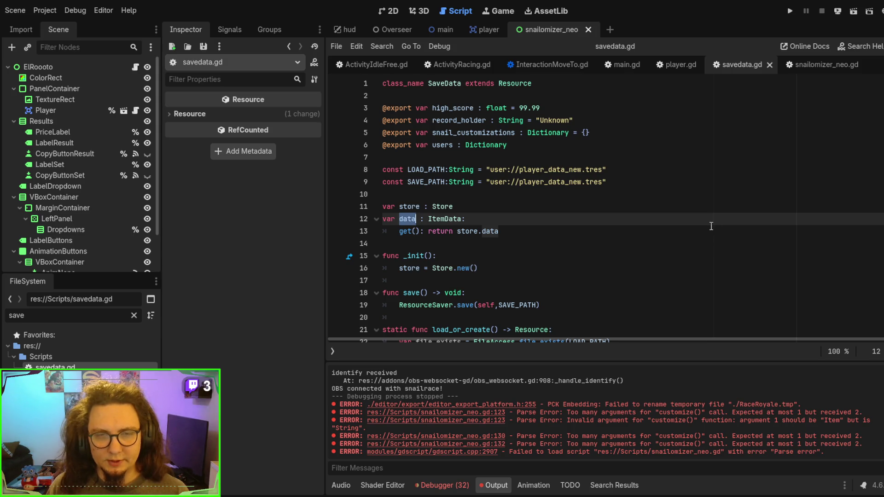
Step: Revisit the line 123 error and set_result call in snailomizer_neo.gd, then open main.gd
left_click(818, 64)
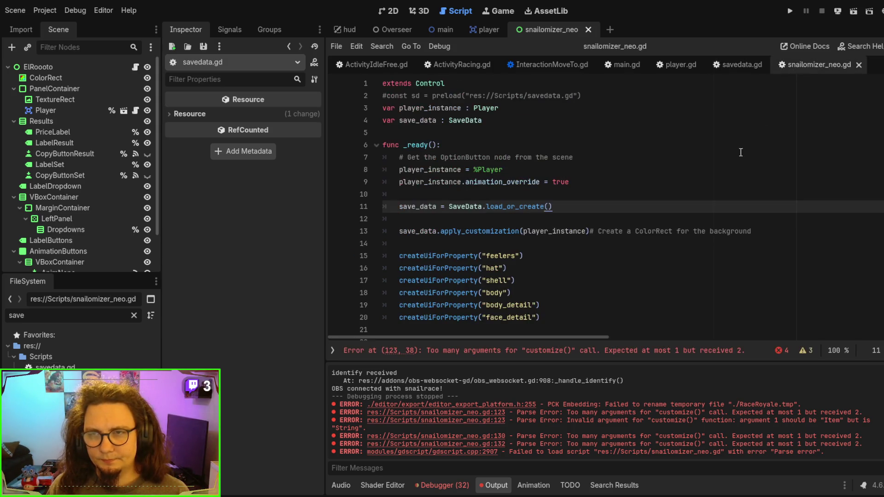
left_click(555, 350)
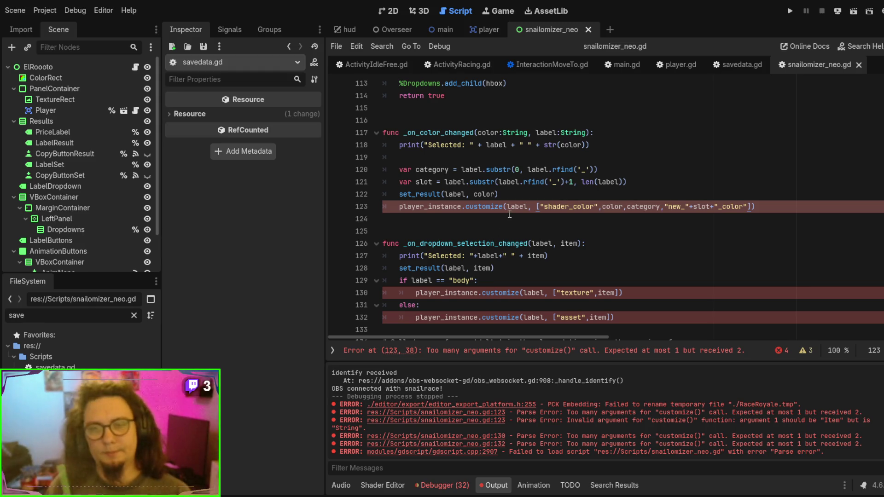
left_click(513, 192)
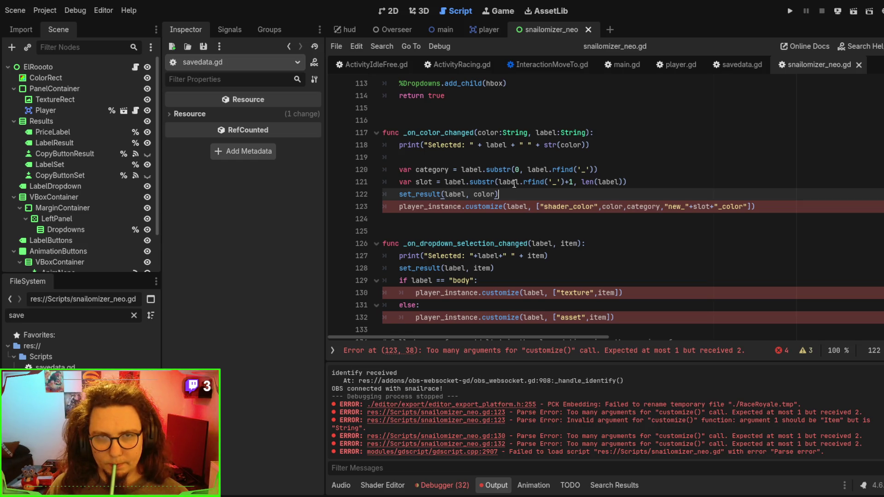
left_click(621, 64)
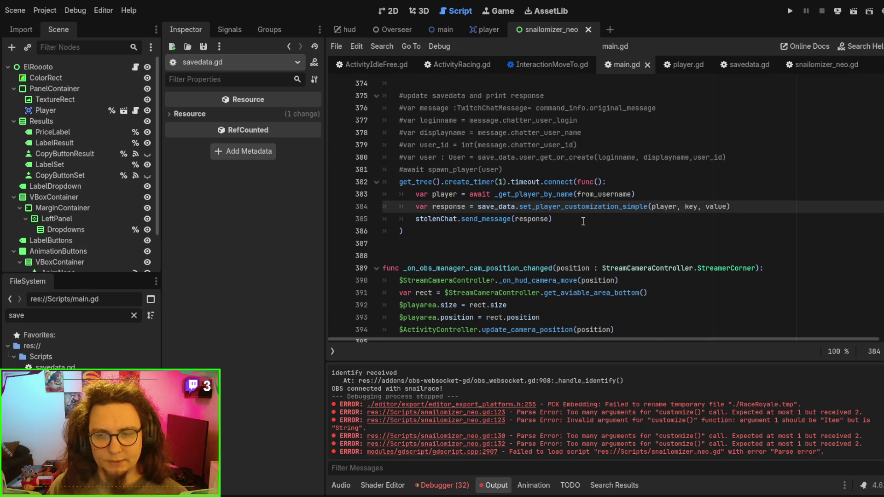
Step: Follow the SnailSet node's signal connection in the main scene to _on_customize_player
scroll(583, 222, "down", 6)
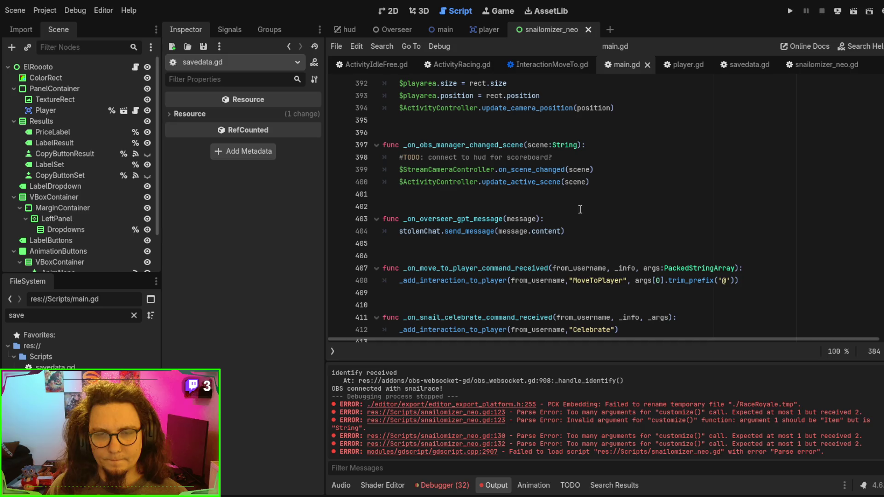
left_click(231, 30)
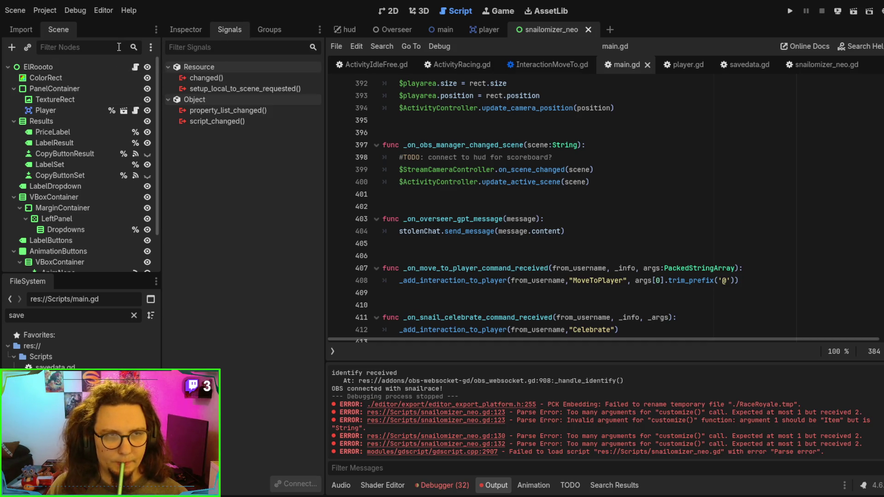
left_click(442, 30)
scroll(90, 91, "up", 5)
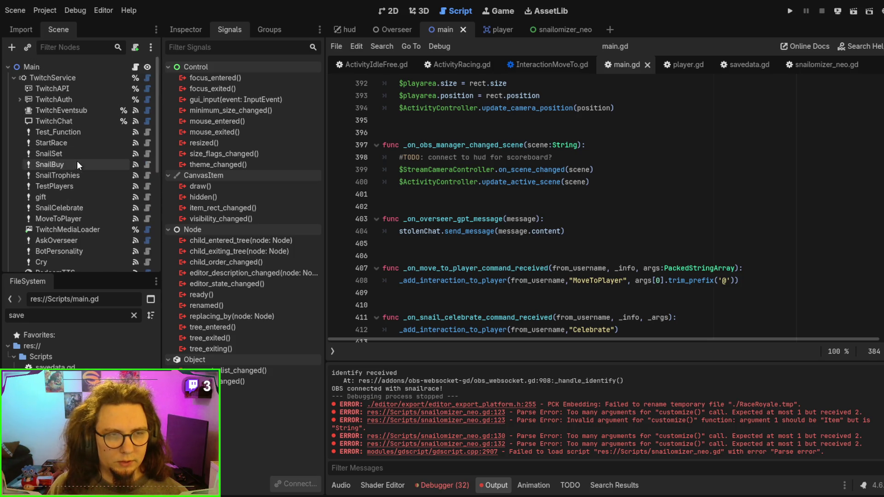
left_click(78, 153)
double_click(255, 88)
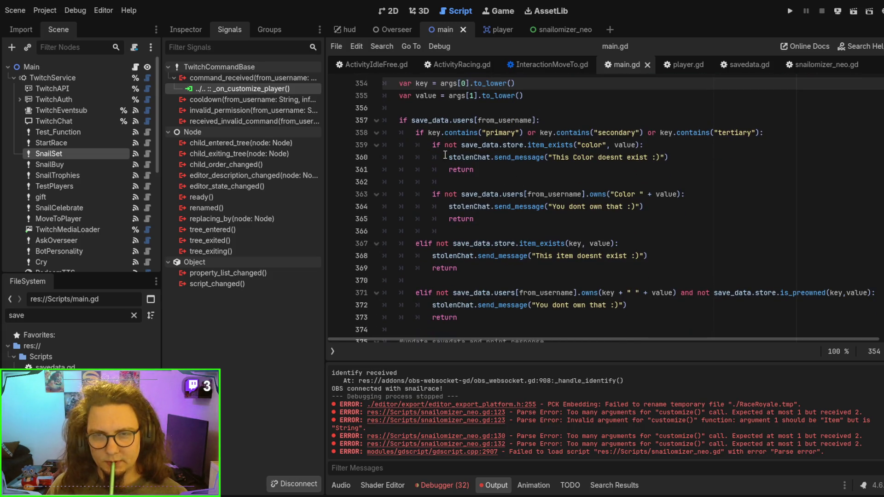
Step: Jump to the set_player_customization_simple definition in savedata.gd
scroll(445, 155, "down", 7)
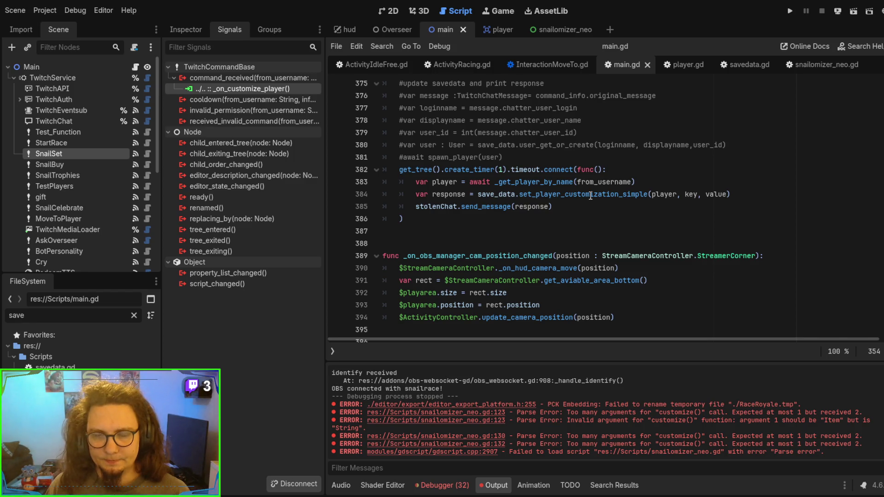
left_click(590, 196, "ctrl")
scroll(586, 226, "down", 2)
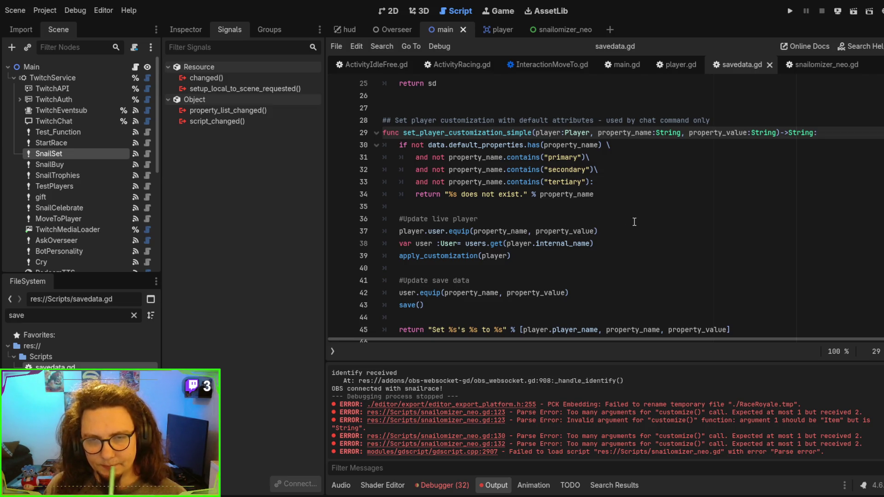
Step: Review apply_customization and set_player_customization_simple in savedata.gd, then return to snailomizer_neo.gd
double_click(461, 258)
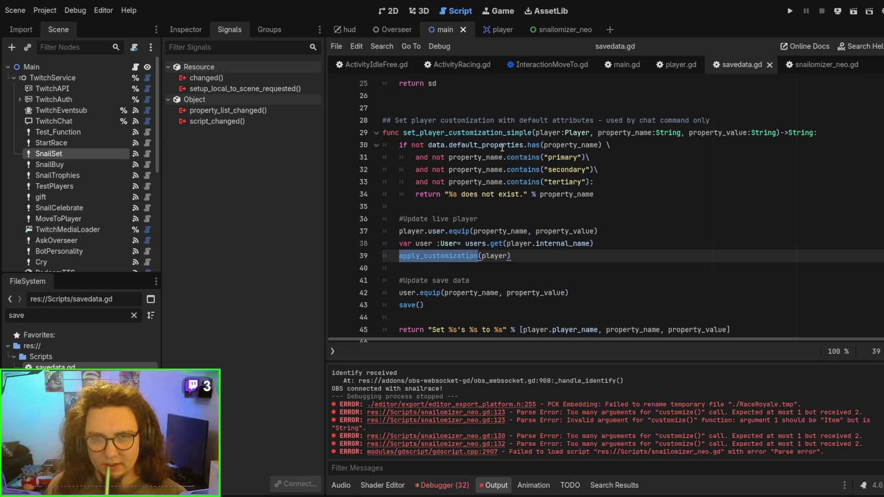
double_click(494, 133)
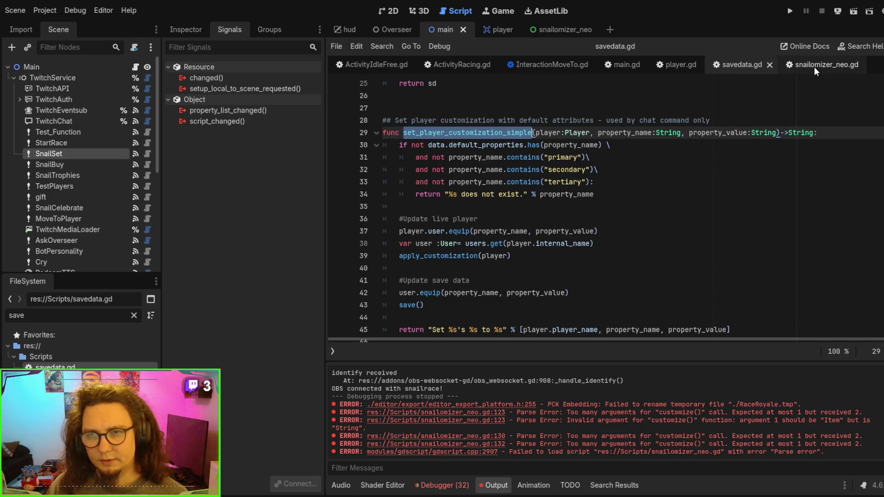
left_click(814, 67)
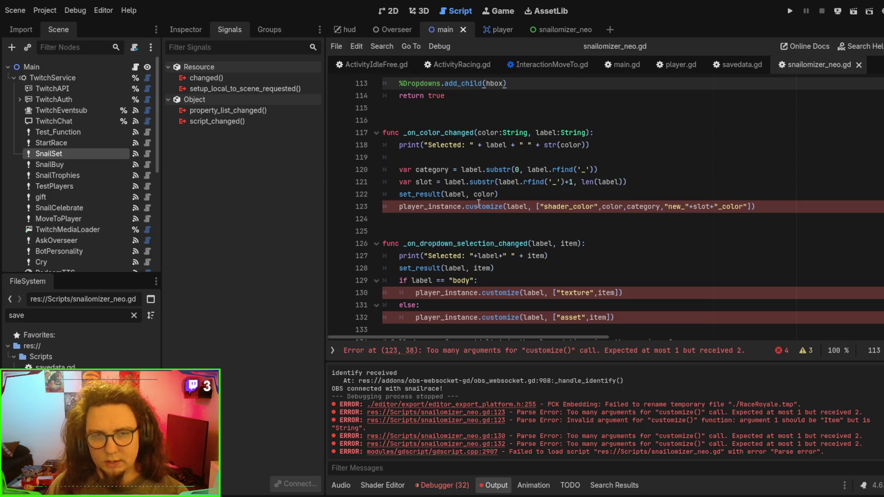
Step: Comment out the failing customize() call on line 123 and write a new customize(...new()) call on line 124
left_click(442, 207)
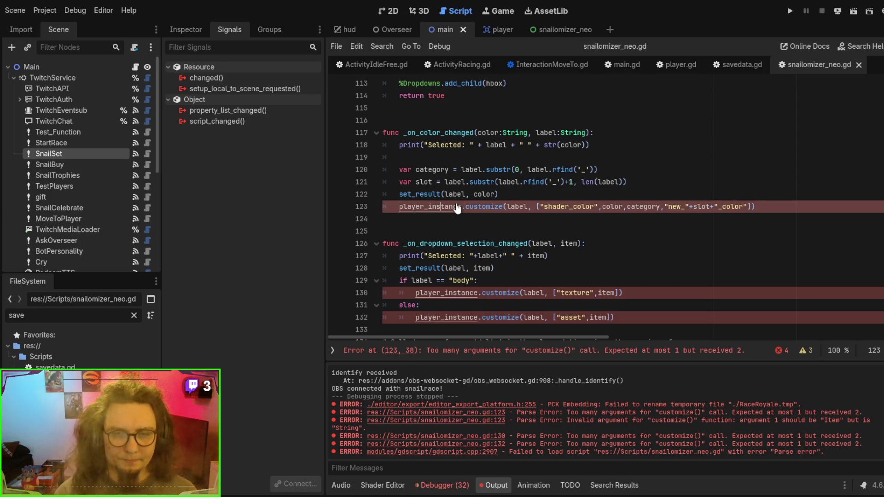
key("ctrl+k")
key("Down")
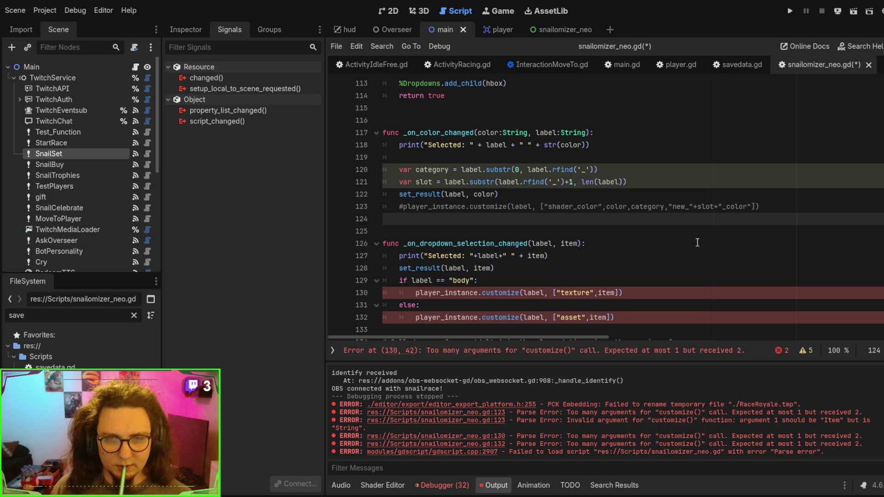
key("Tab")
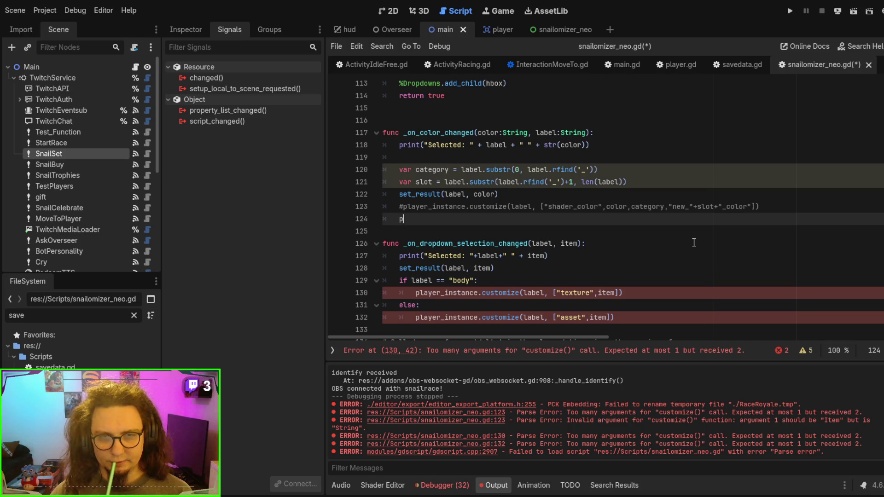
type("layerr_instan")
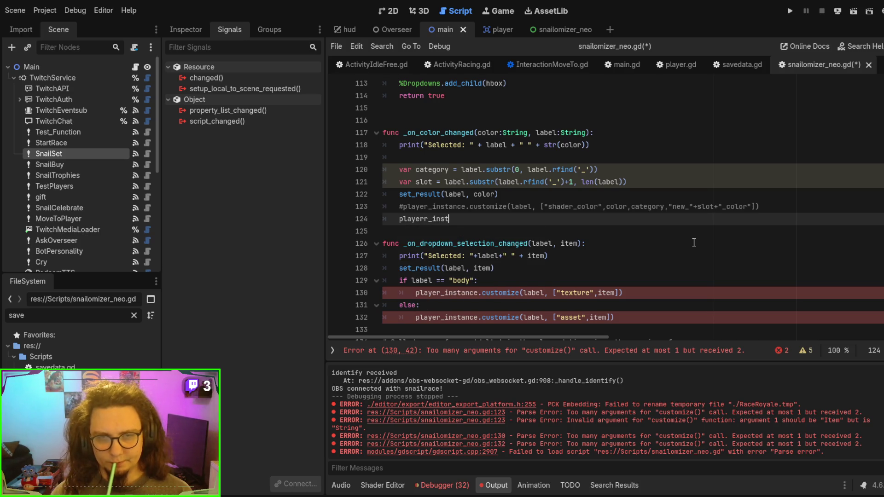
type("ce.customi")
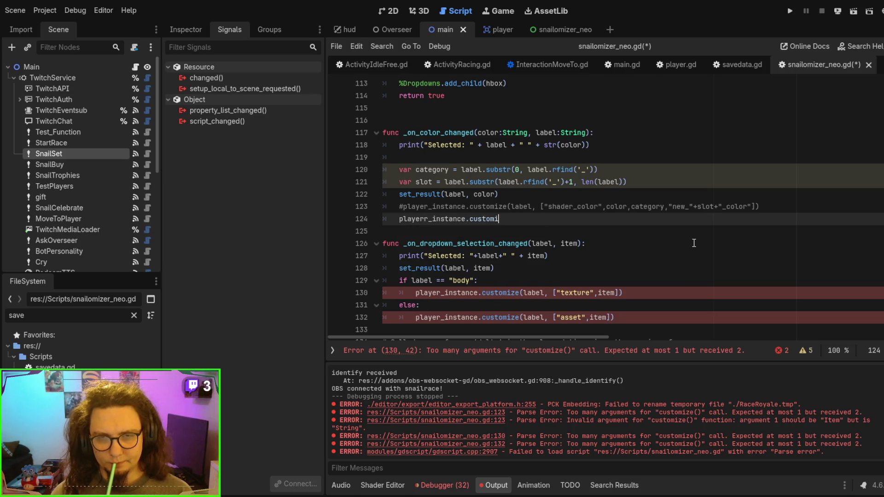
type("ze(")
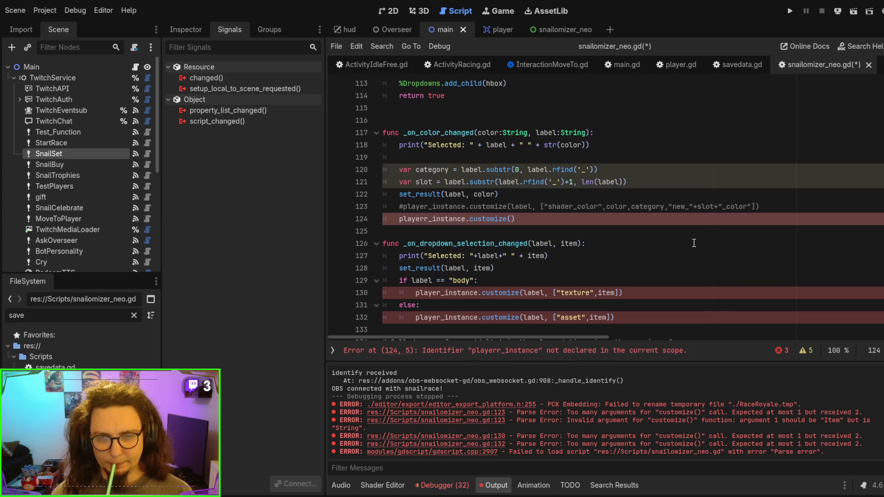
type("I")
key("BackSpace")
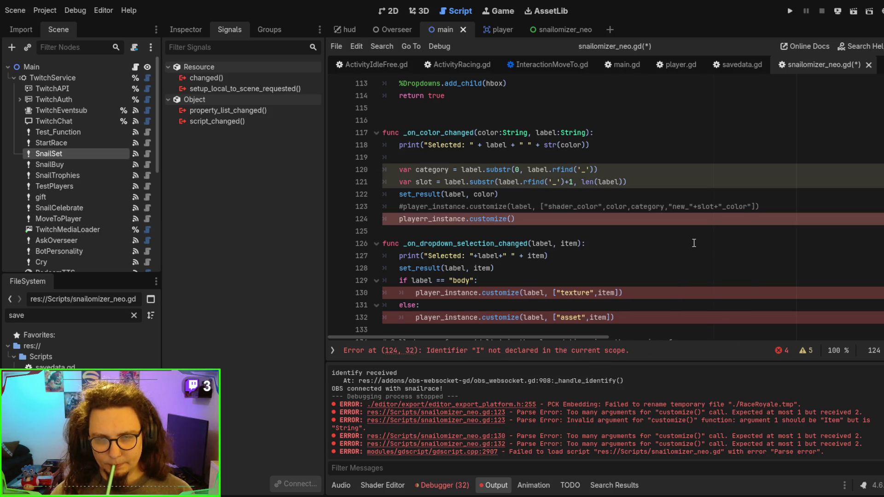
type(".ne")
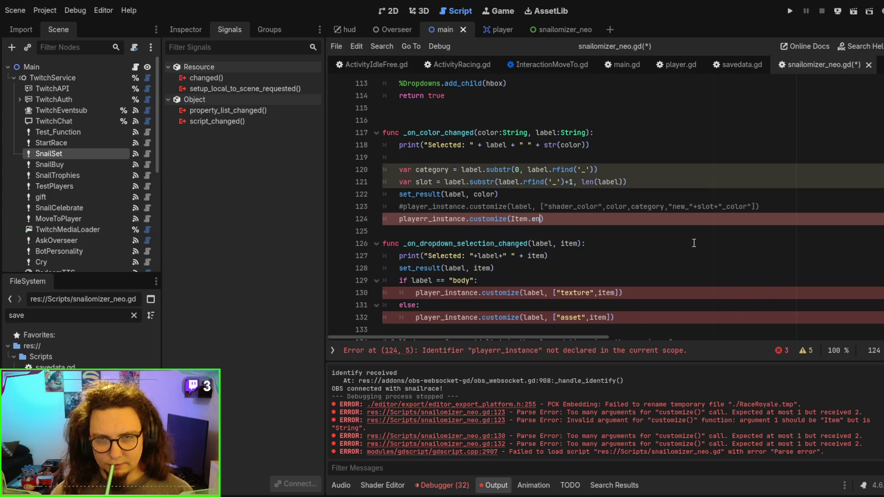
type("w()")
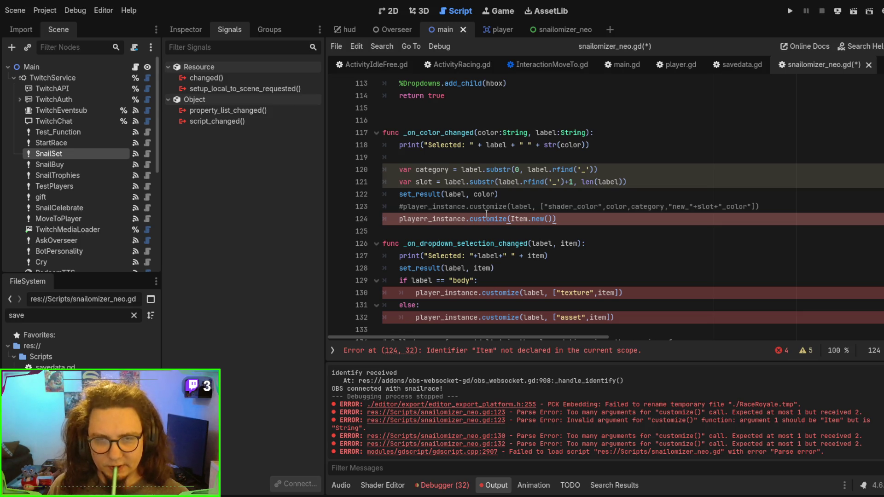
Step: Make line 124's customize() argument save_data.data.Item.new()
key("Down")
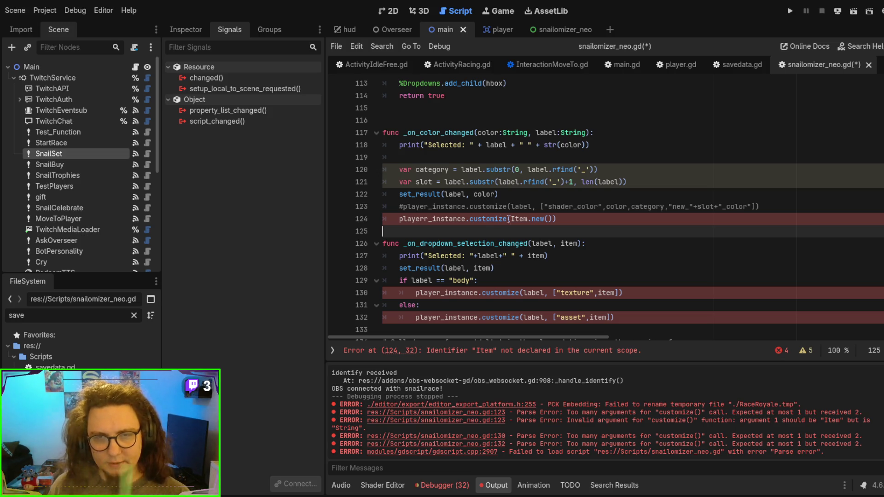
left_click(513, 220)
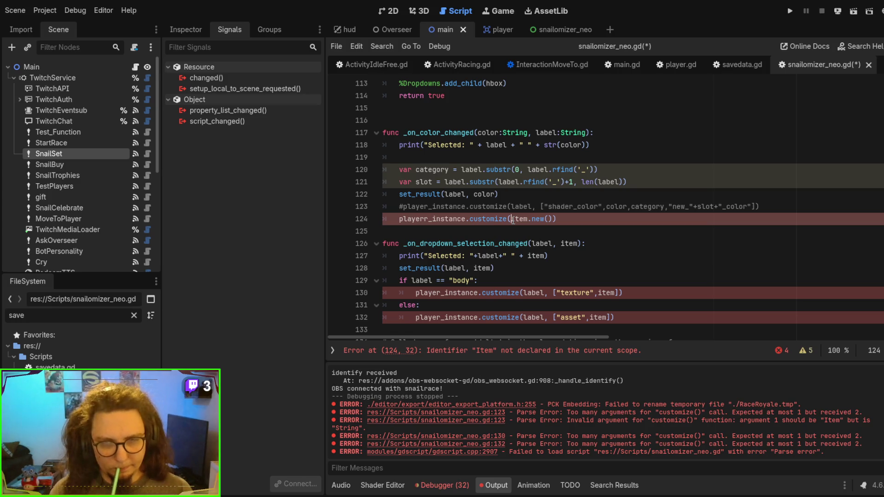
type("save_data")
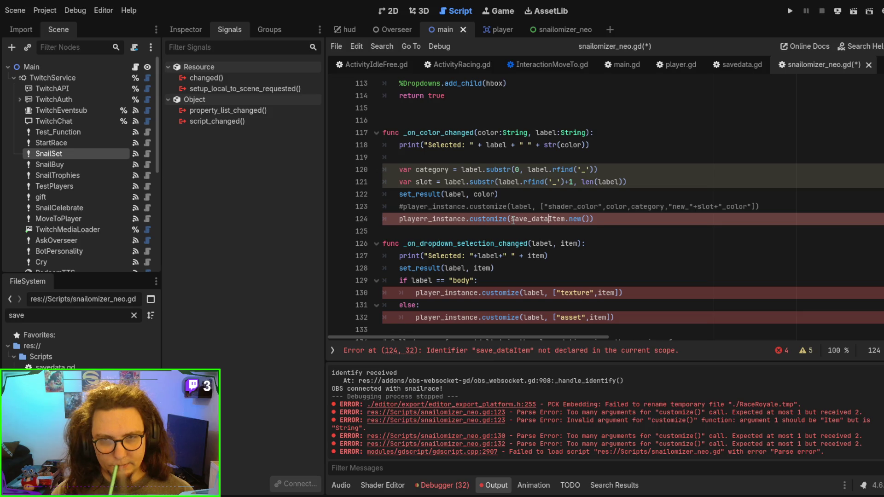
type(".dataa.")
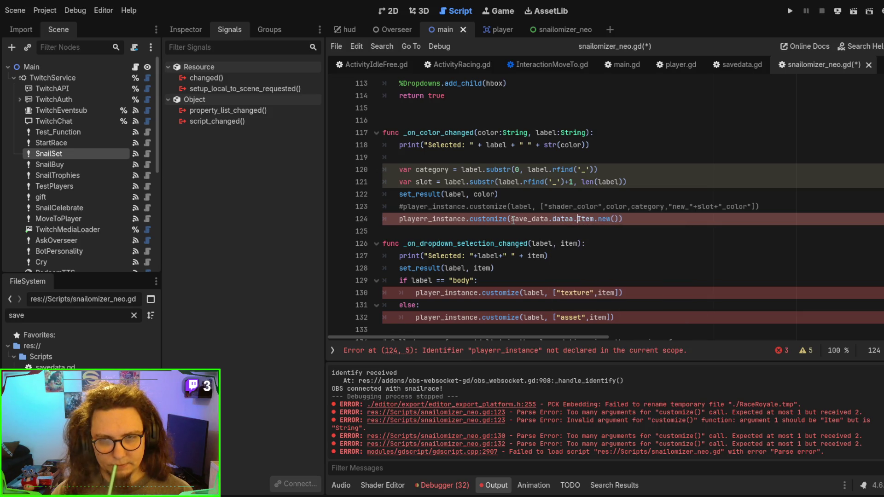
key("BackSpace")
key("BackSpace")
type(".")
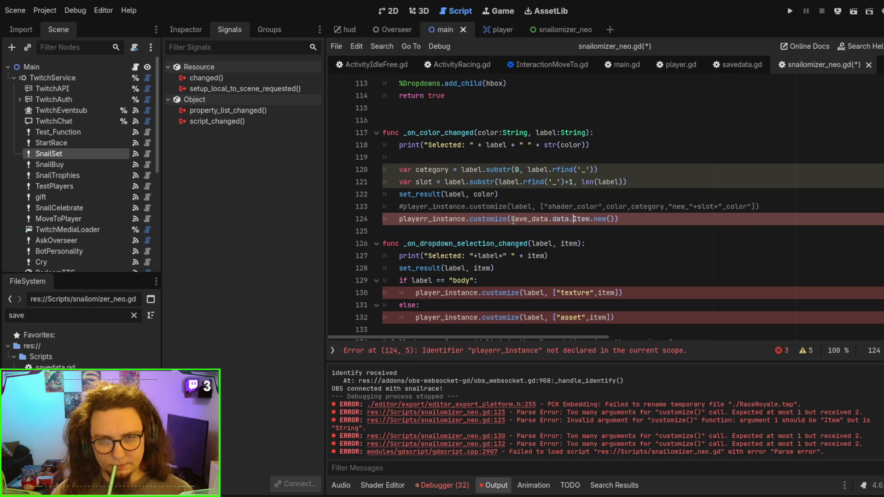
left_click(531, 183)
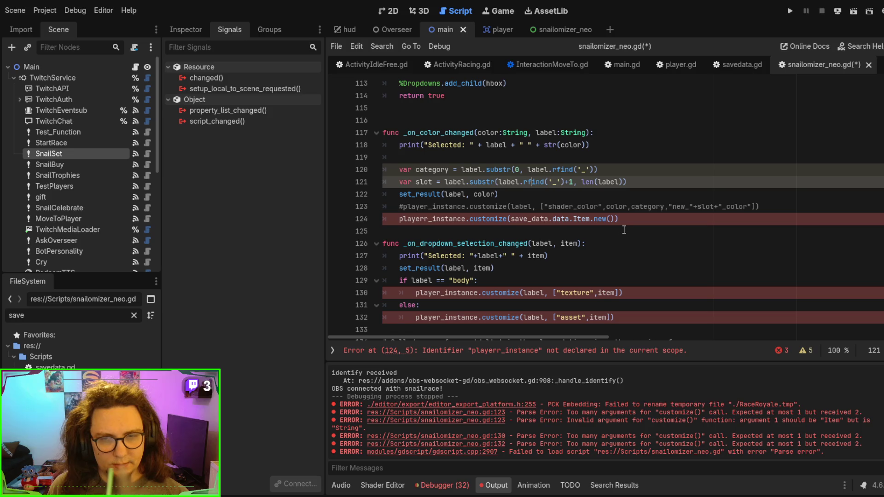
Step: Correct 'playerr_instance' to 'player_instance' on line 124
left_click(422, 215)
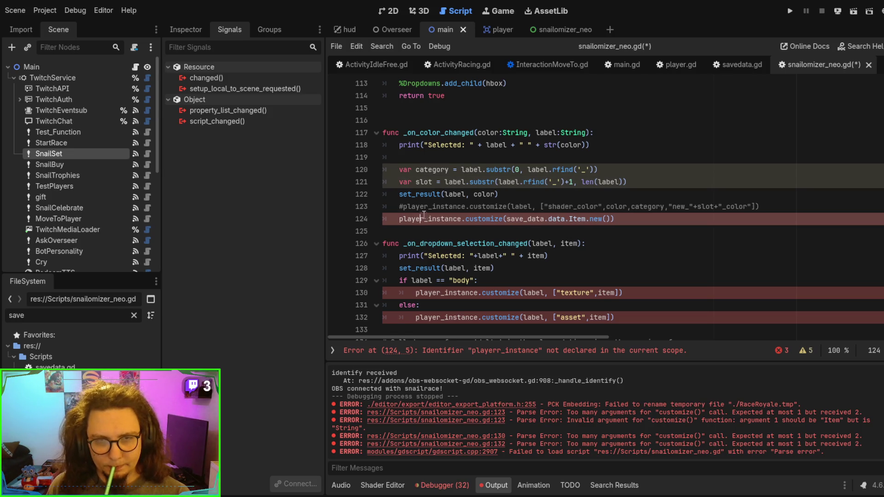
key("BackSpace")
left_click(616, 244)
left_click(569, 228)
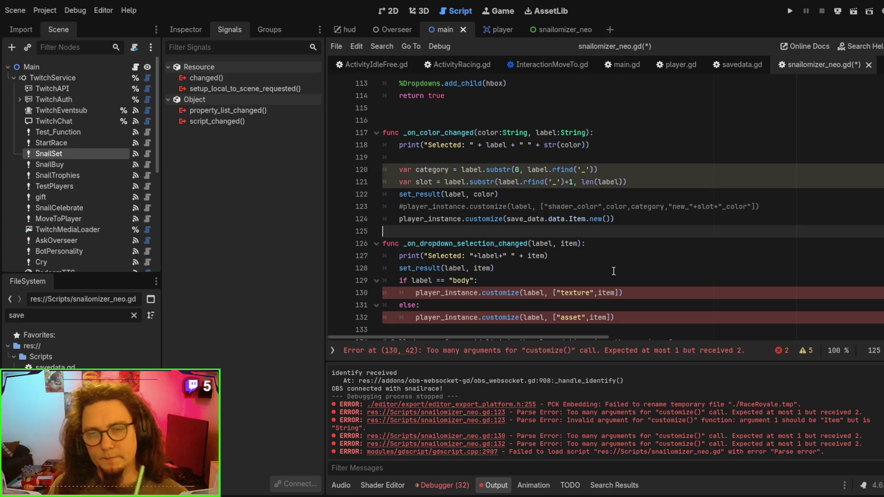
left_click(533, 273)
scroll(569, 258, "down", 1)
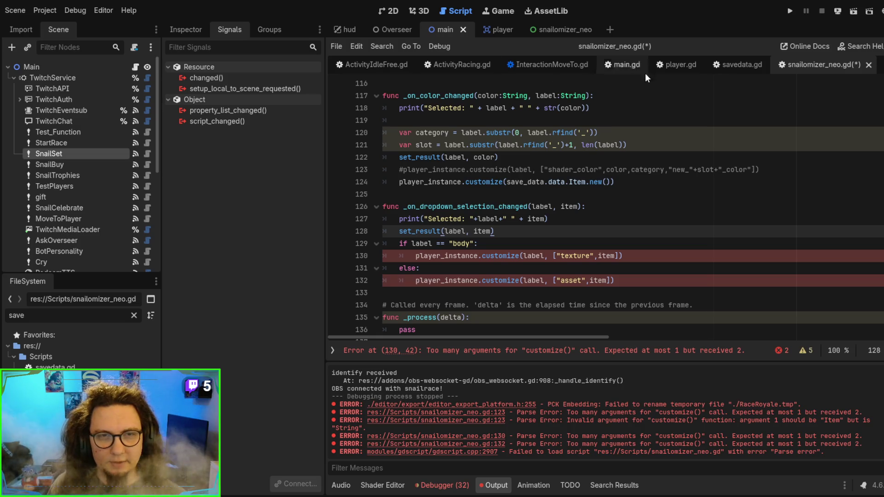
Step: Check apply_customization and set_player_customization_simple in savedata.gd, then go back to snailomizer_neo.gd
left_click(730, 66)
scroll(599, 209, "down", 2)
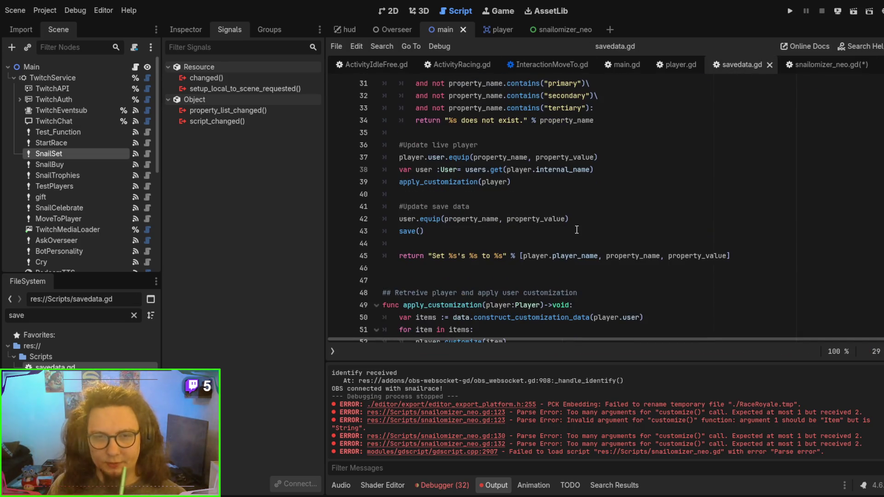
scroll(596, 212, "up", 2)
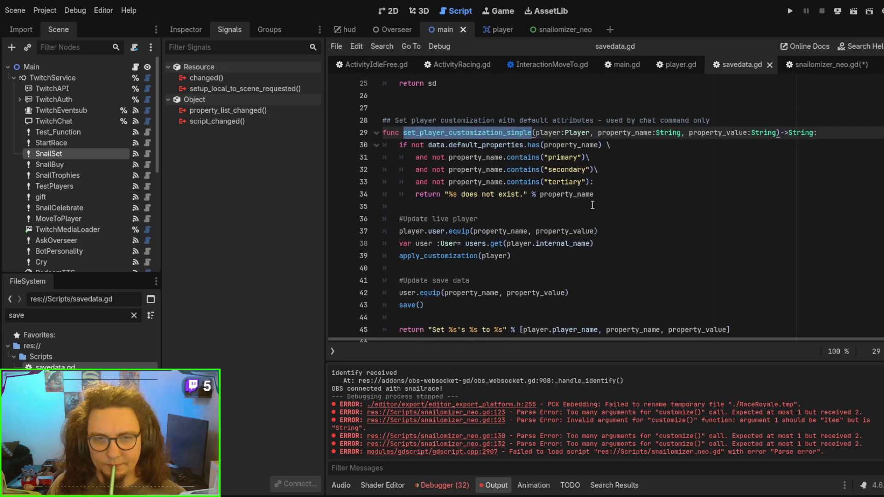
double_click(439, 256)
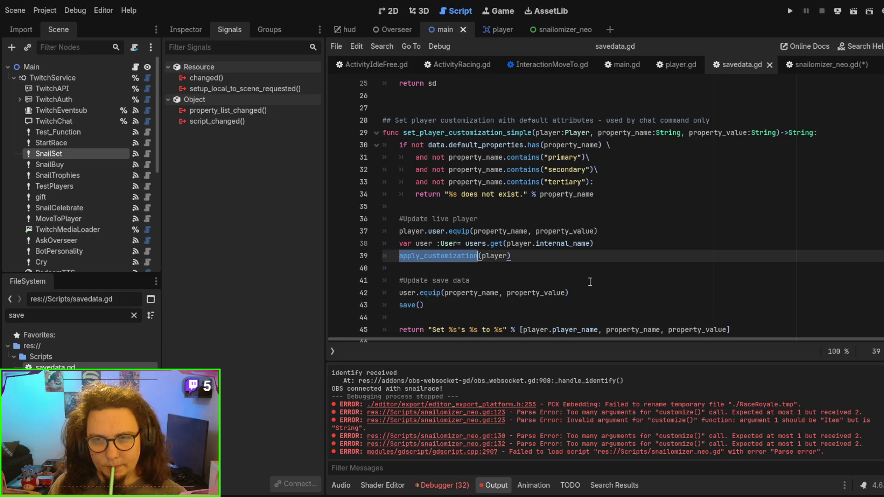
double_click(483, 132)
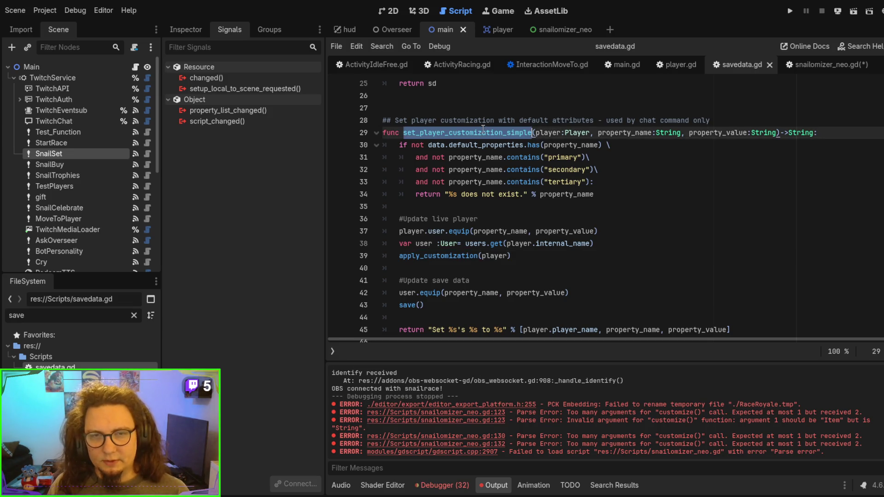
left_click(803, 64)
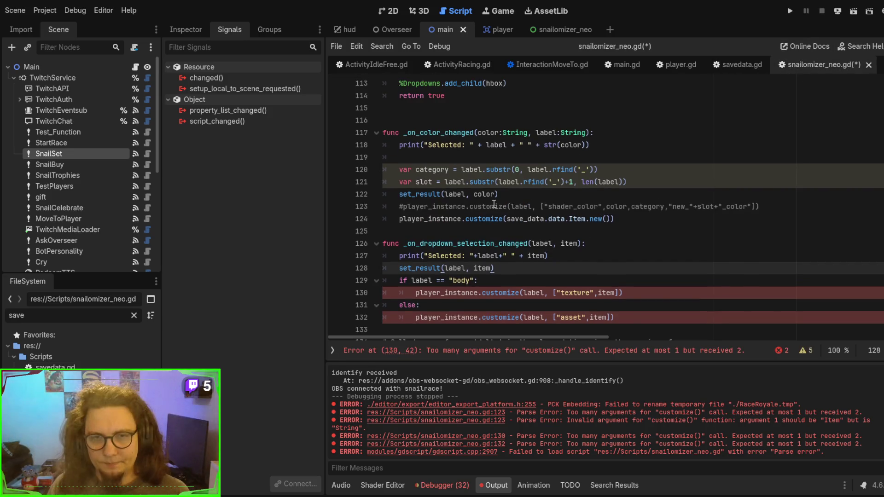
Step: Comment out line 124 and add save_data.set_player_customization_simple(player_instance,) on line 125
left_click_drag(399, 218, 653, 219)
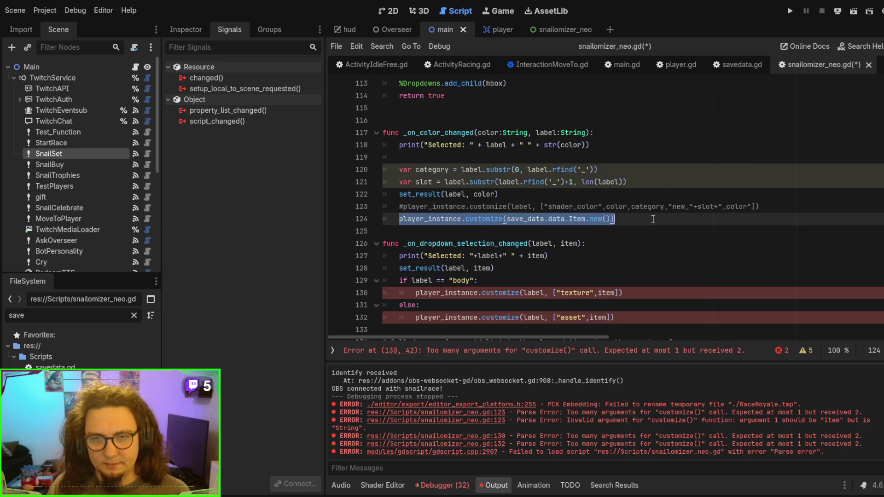
key("ctrl+k")
left_click(657, 224)
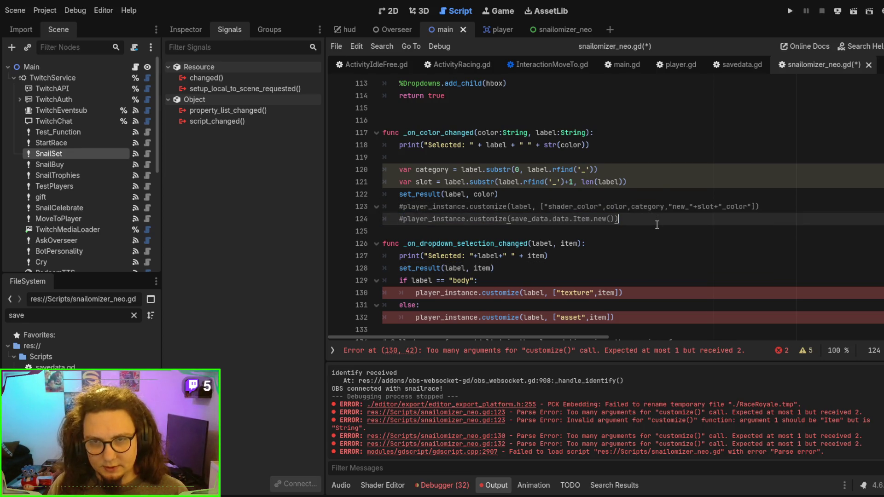
key("Return")
type("set_player_customization_simple")
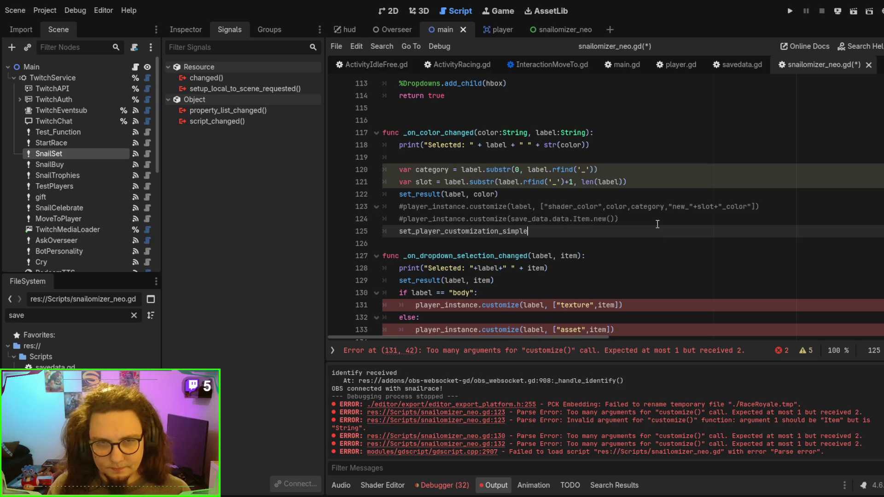
left_click(400, 232)
type("save")
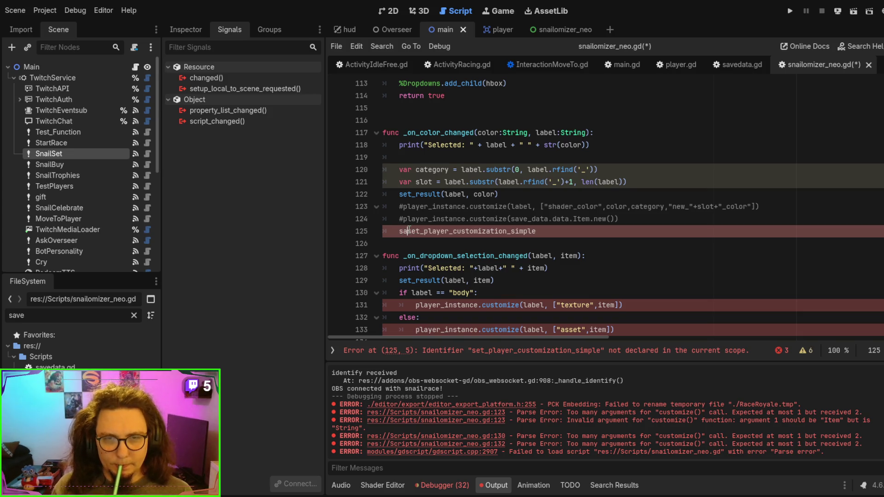
key("Tab")
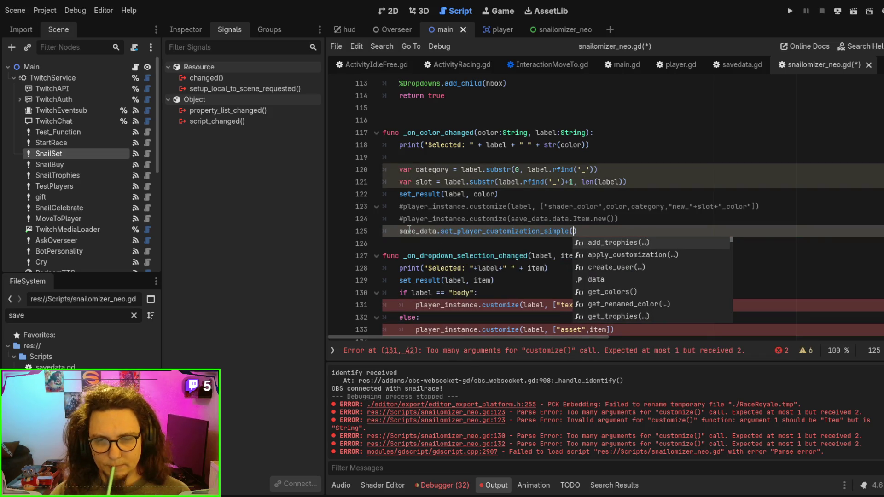
key("Return")
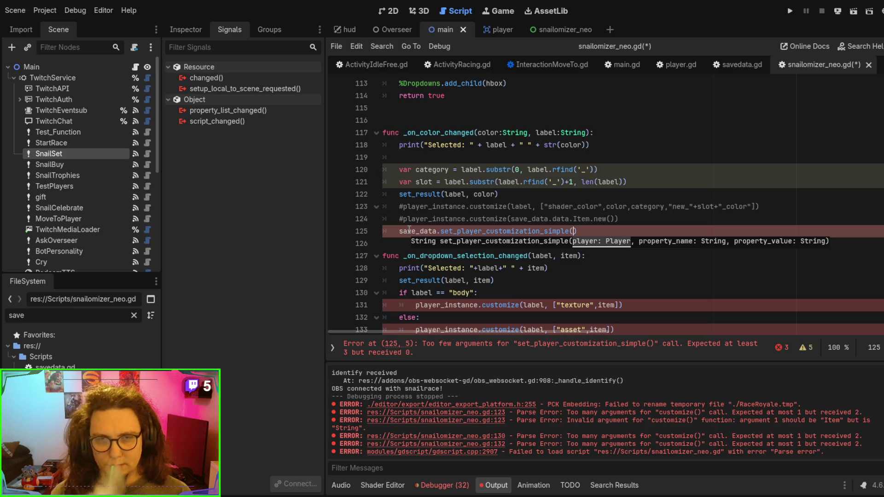
type("play")
key("Return")
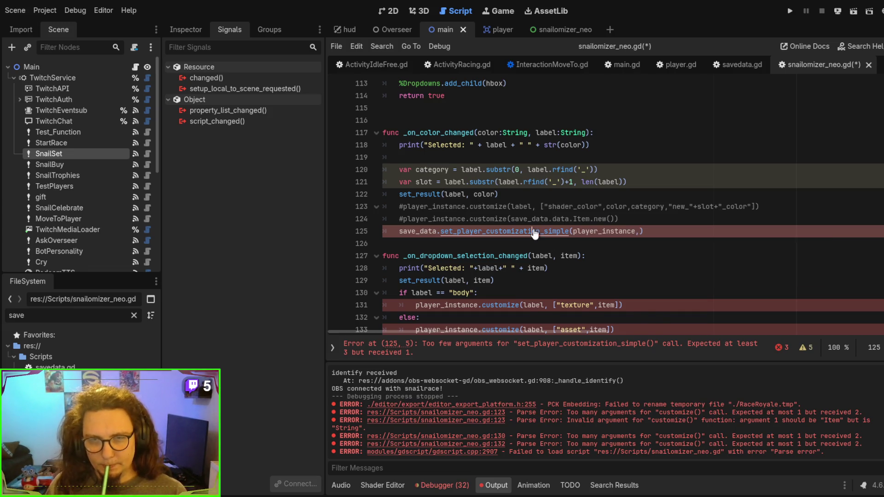
left_click(535, 231, "ctrl")
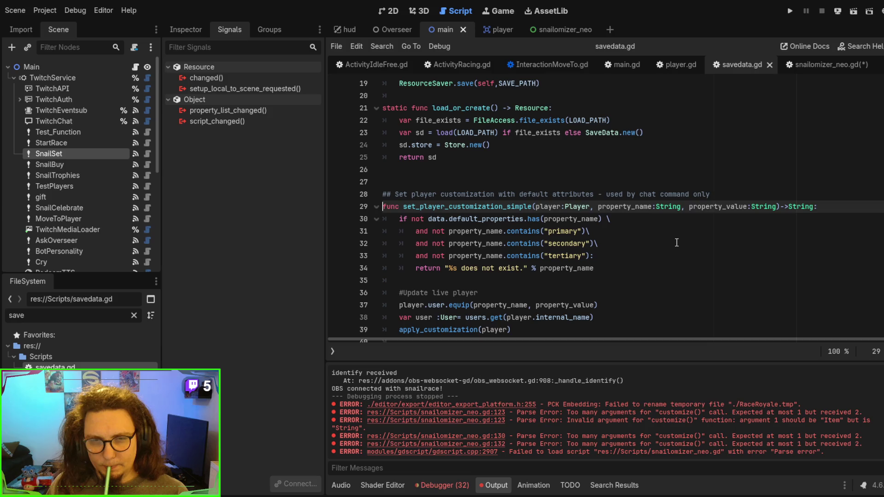
Step: Copy the live player equip lines 36–37 from apply_customization in savedata.gd
scroll(659, 241, "down", 4)
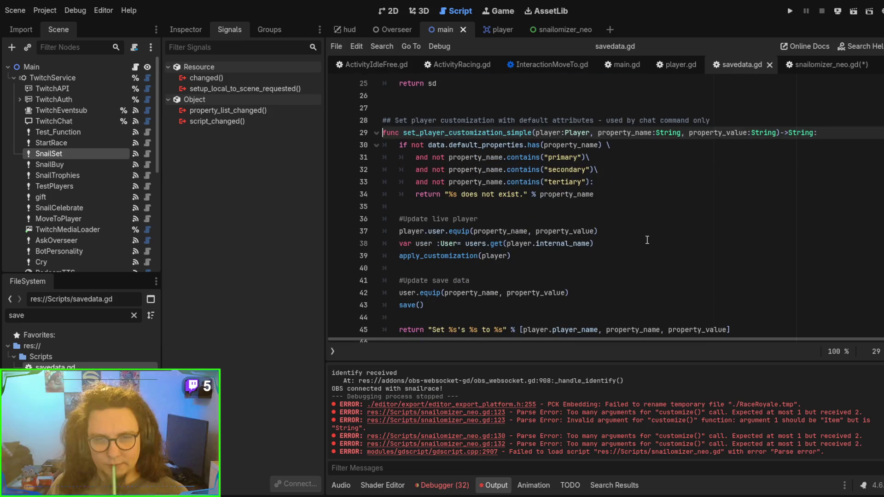
double_click(407, 231)
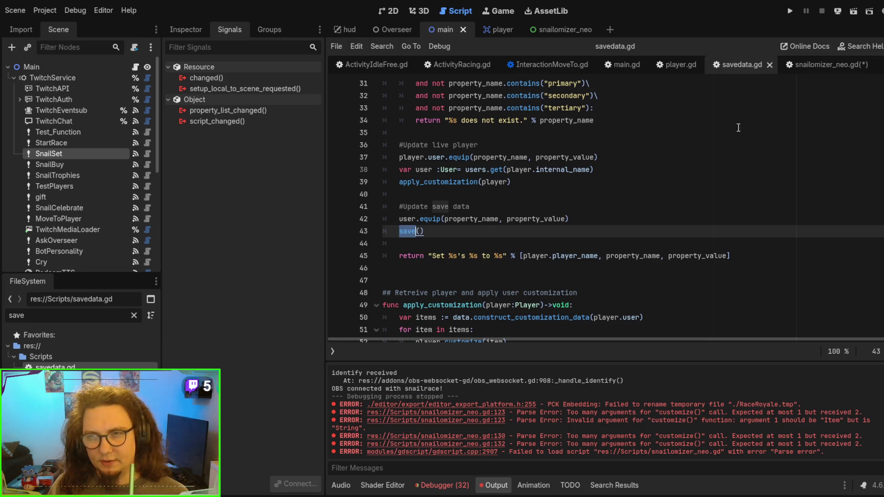
left_click(801, 65)
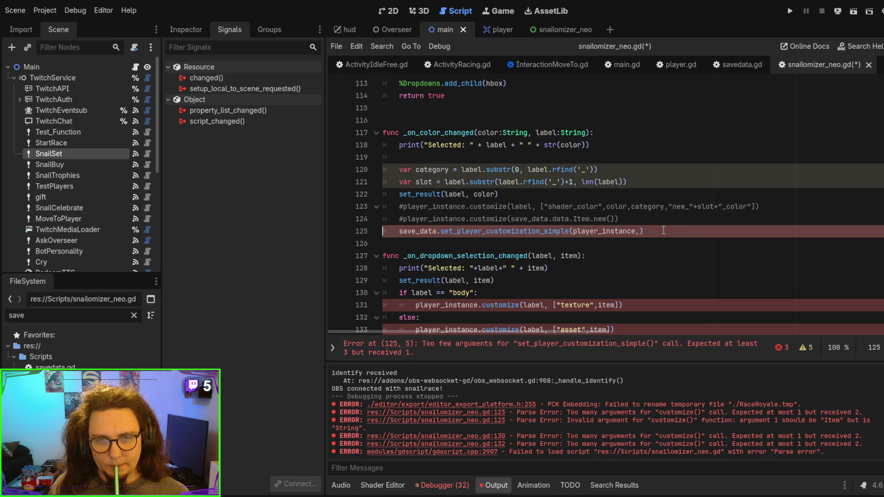
double_click(488, 219)
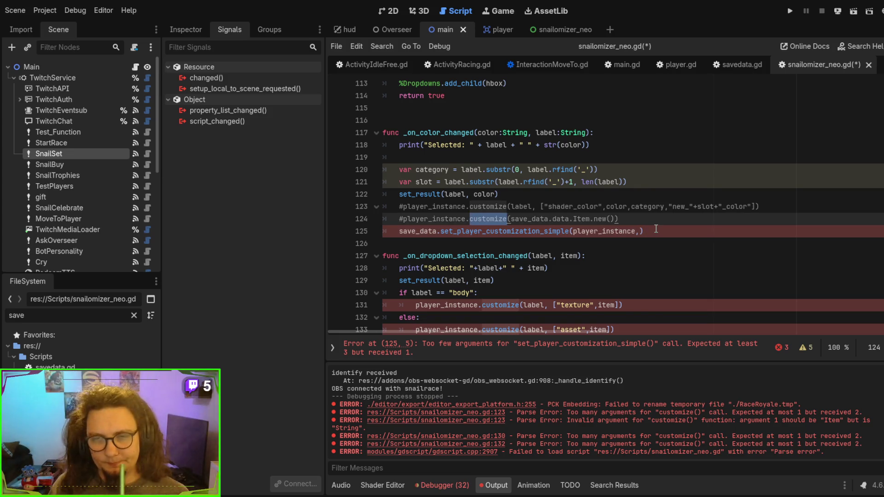
left_click(739, 63)
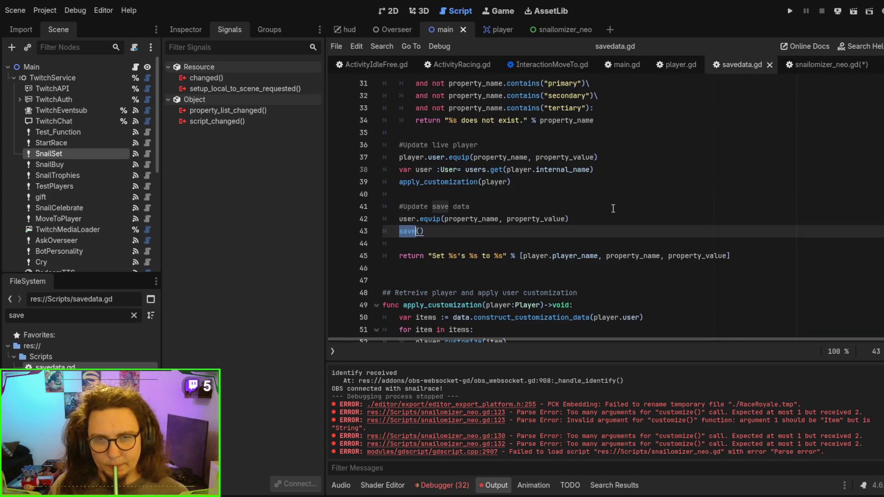
scroll(566, 225, "up", 2)
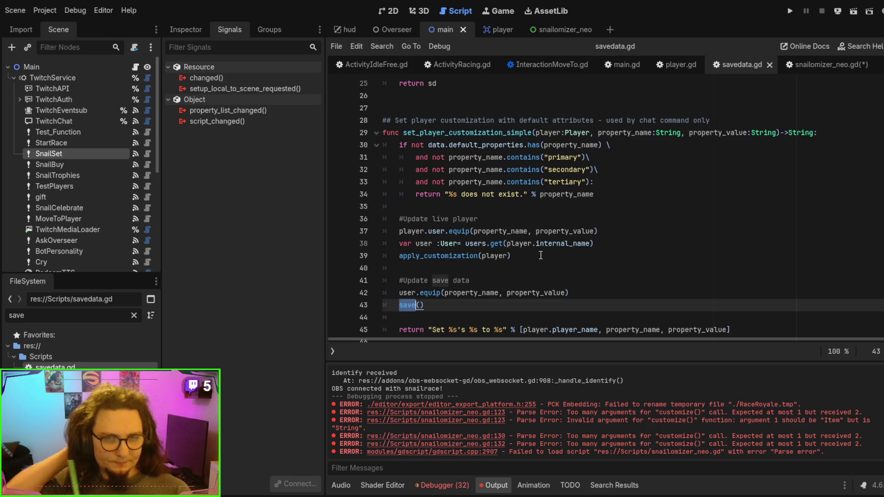
left_click(449, 255)
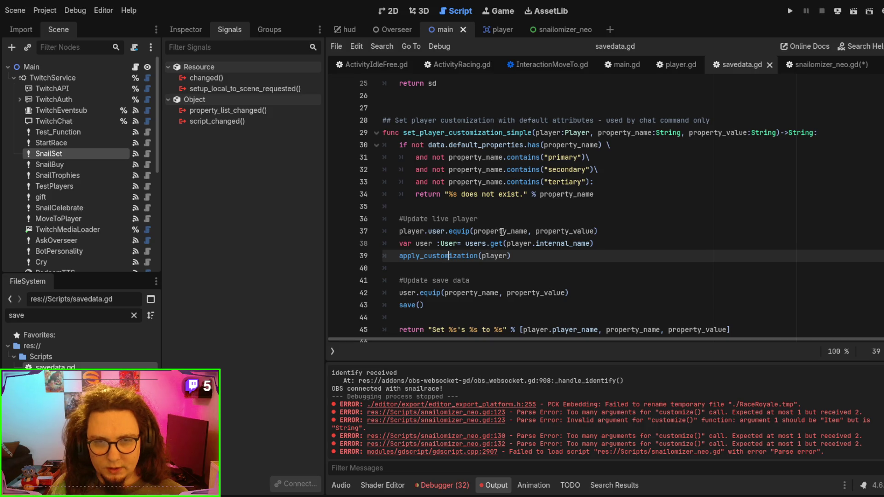
double_click(459, 232)
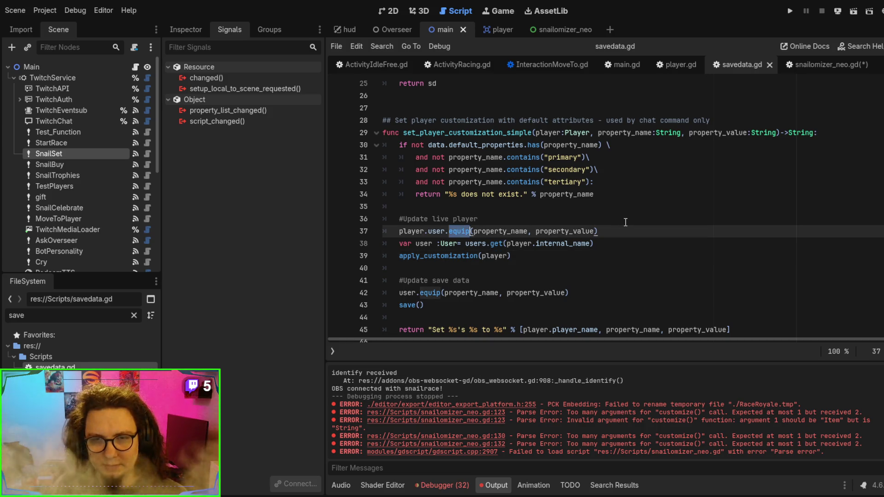
left_click_drag(599, 231, 398, 218)
Step: Paste the equip call over line 125 and change property_name to category
left_click(819, 65)
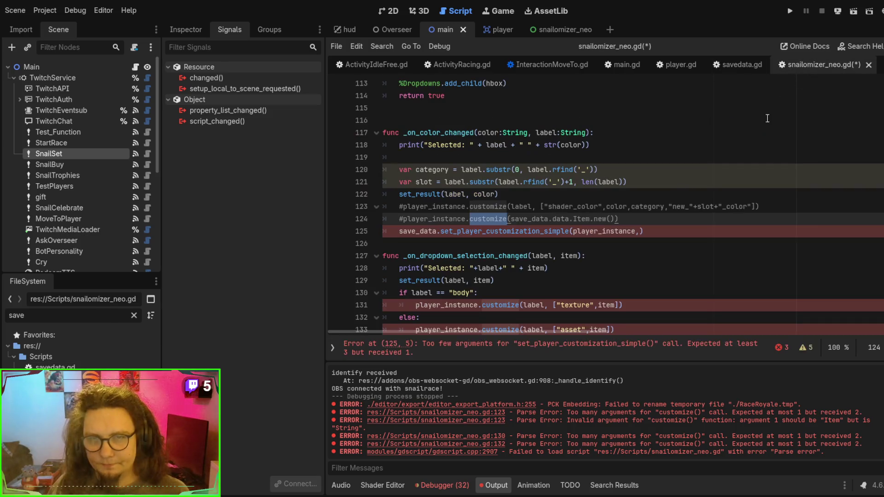
triple_click(658, 231)
type("player.user.equip(property_name, property_value)")
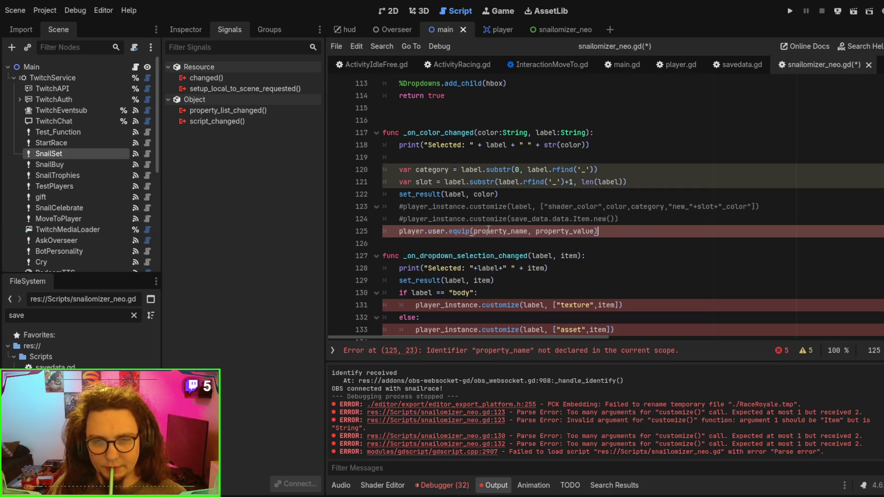
double_click(432, 170)
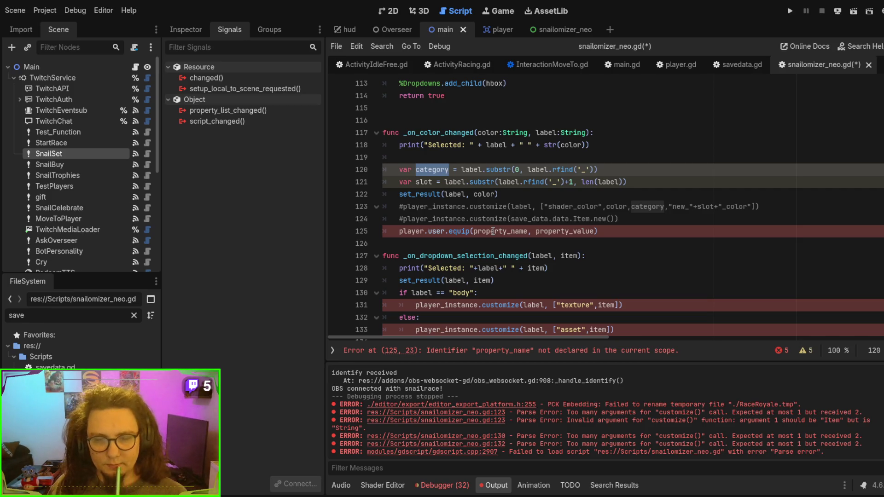
left_click(492, 232)
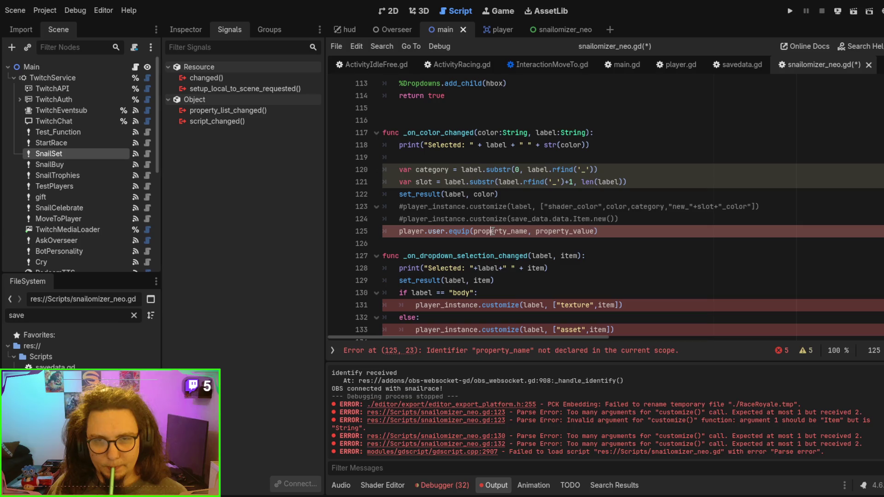
double_click(493, 230)
type("category")
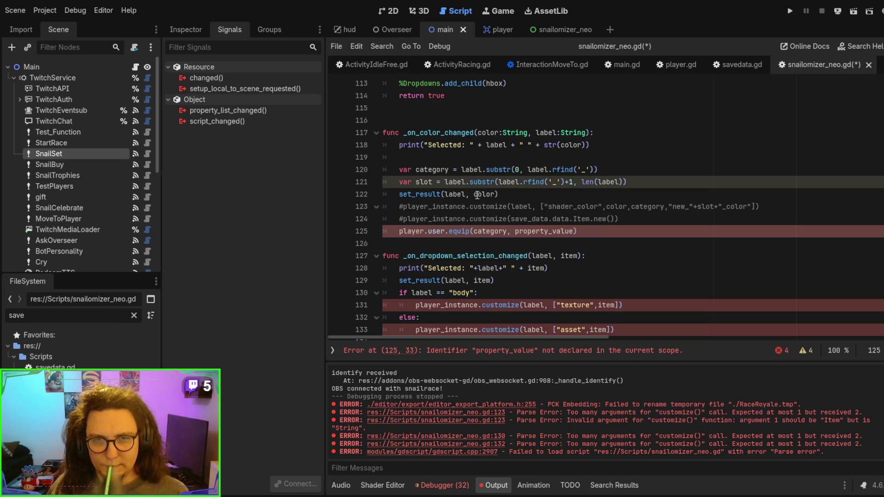
Step: Replace property_value with slot and player with player_instance, and add a breakpoint at line 122
double_click(454, 195)
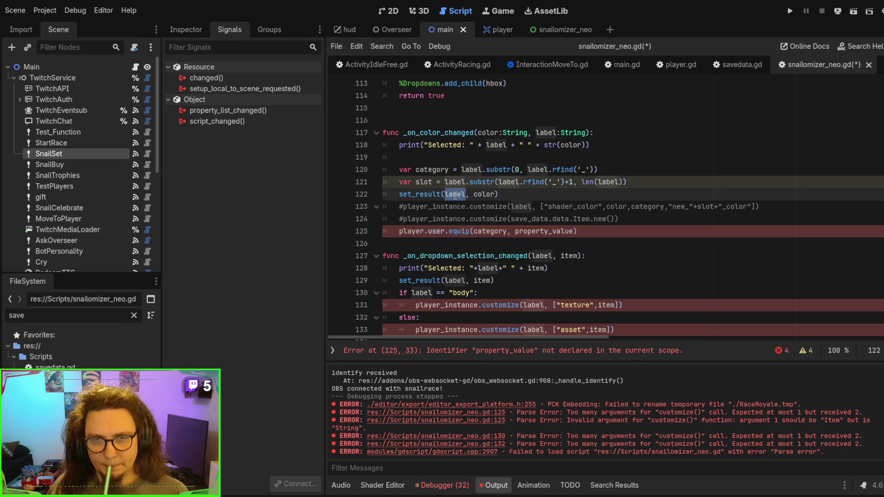
left_click(529, 230)
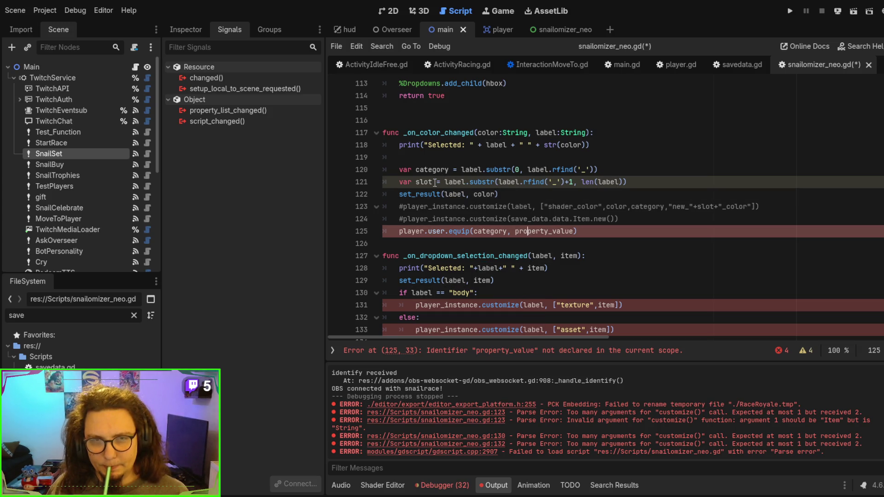
double_click(433, 182)
key("ctrl+c")
double_click(522, 231)
key("ctrl+v")
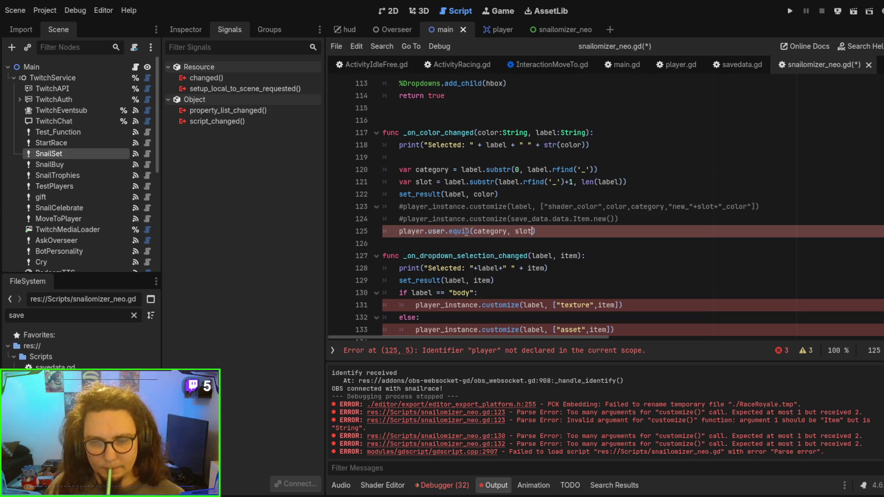
left_click(466, 231)
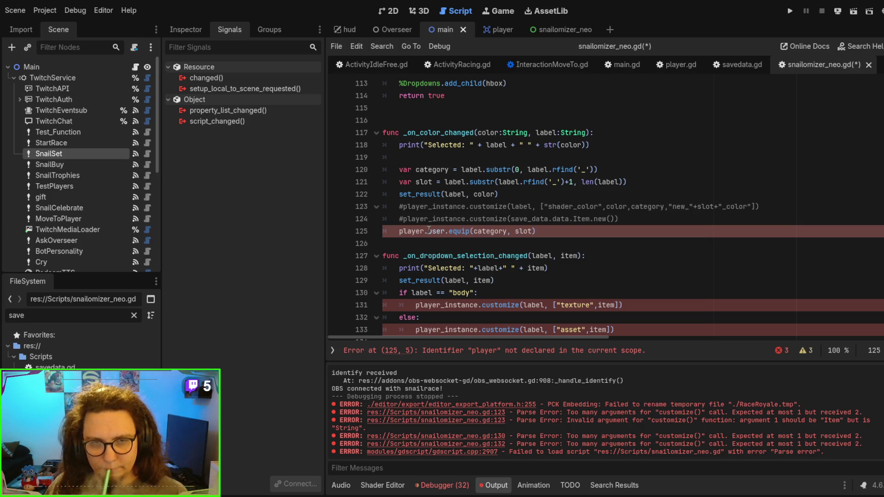
type("_instance")
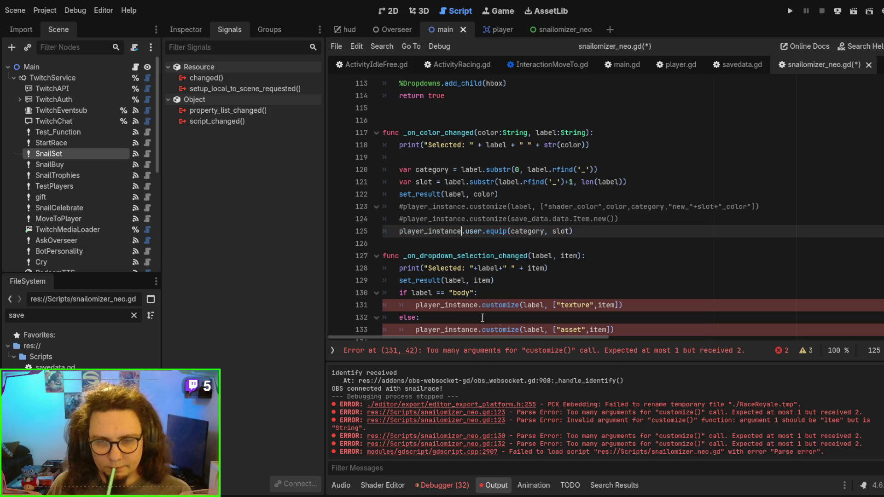
left_click(337, 194)
Step: Run the snailomizer_neo scene with F6 to test, then stop the debug session
key("F6")
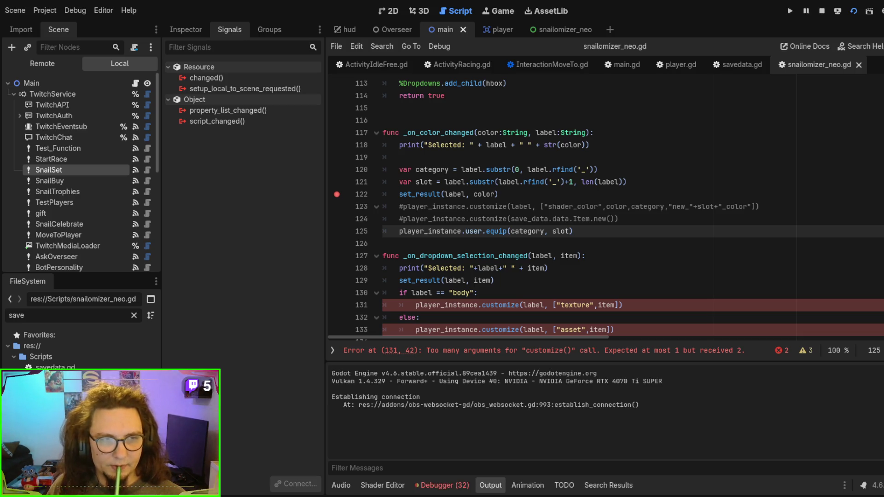
left_click(560, 29)
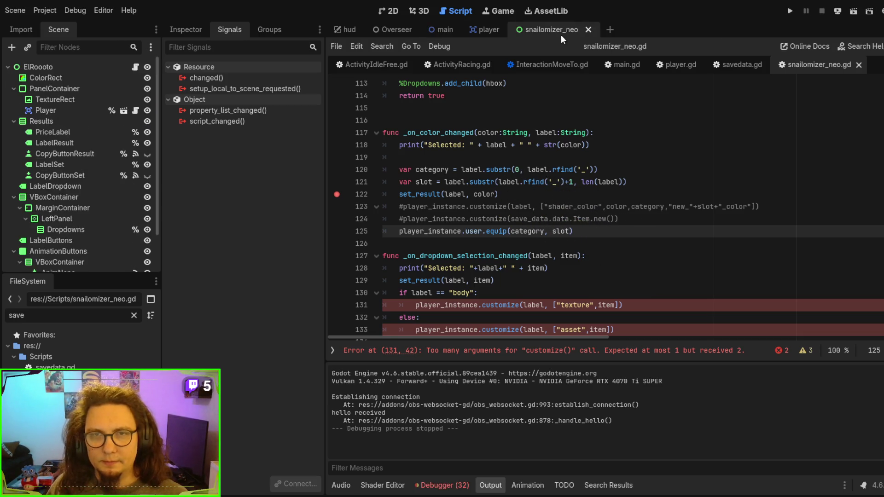
key("F6")
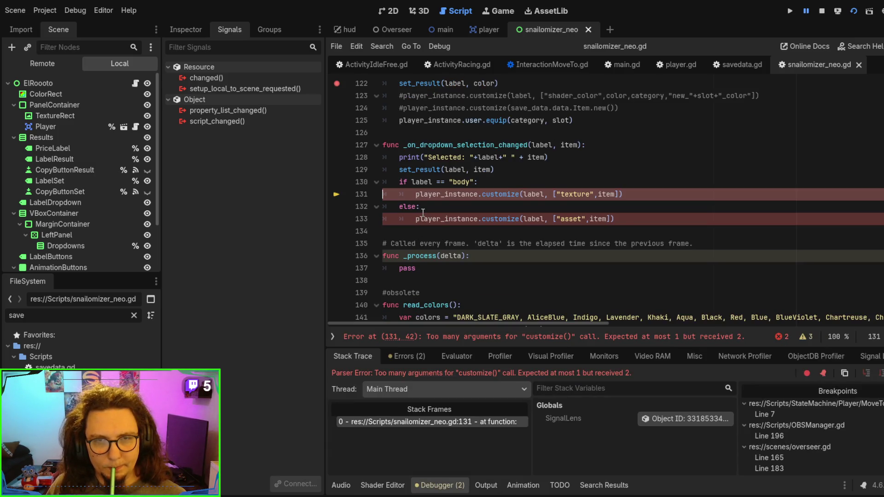
scroll(421, 212, "up", 1)
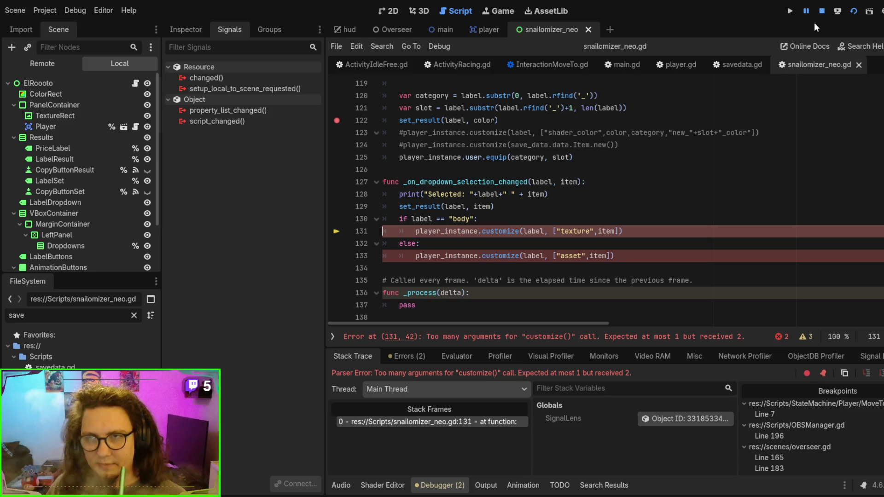
left_click(822, 10)
Step: Comment out lines 130–133 of the dropdown handler with Ctrl+K and rerun the scene
scroll(611, 238, "down", 7)
scroll(611, 238, "down", 10)
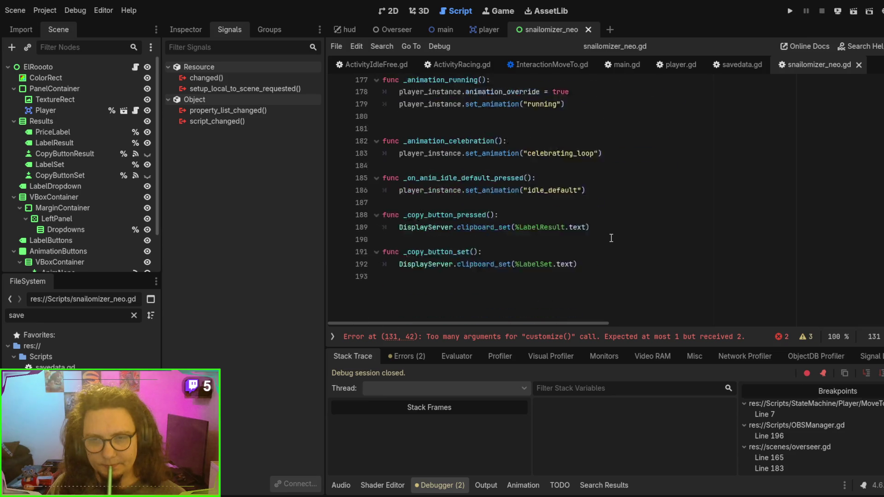
scroll(611, 237, "up", 12)
scroll(611, 238, "up", 7)
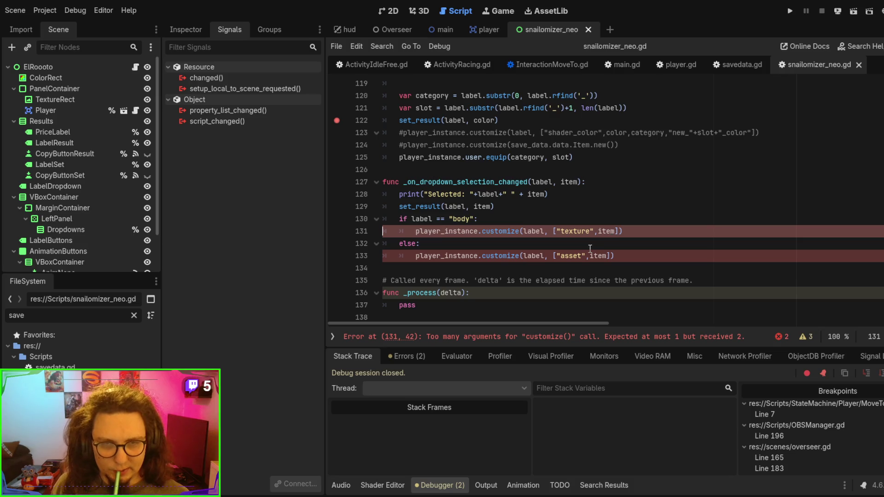
left_click(565, 256)
left_click_drag(564, 256, 536, 223)
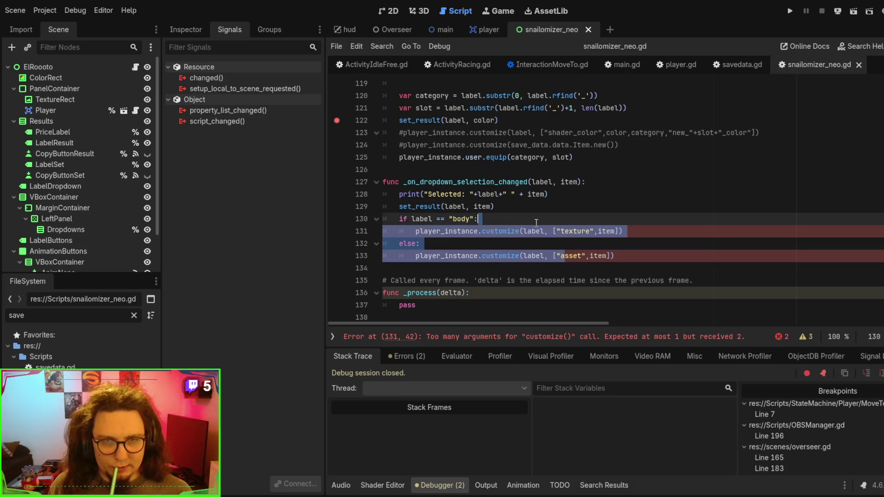
key("ctrl+k")
key("F6")
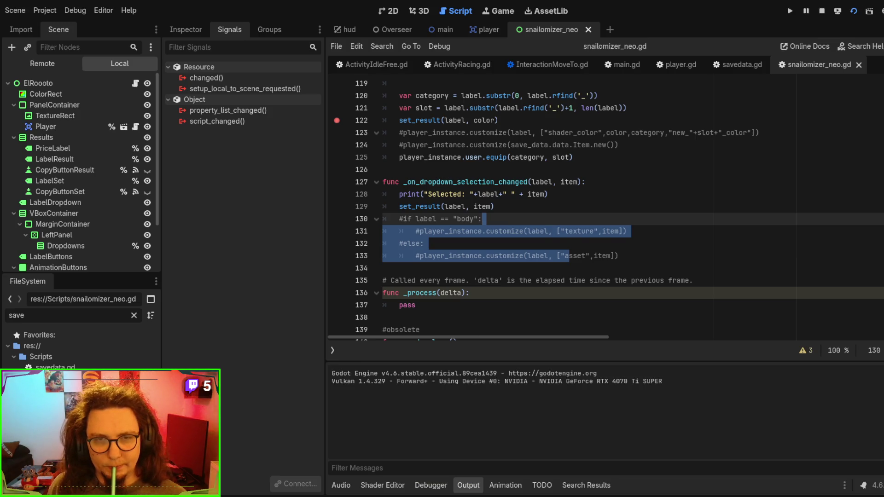
Step: Close the unneeded main.gd, ActivityRacing.gd, ActivityController.gd and InteractionMoveTo.gd script tabs
scroll(515, 194, "up", 3)
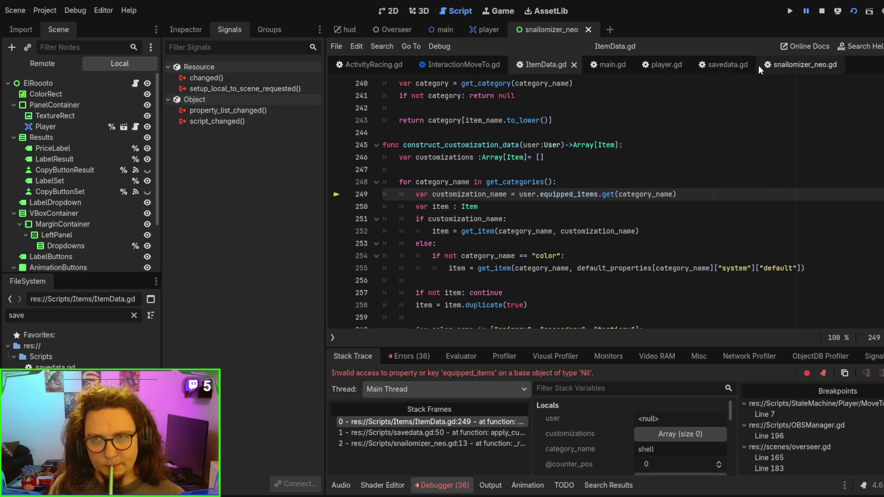
left_click(654, 66)
middle_click(598, 67)
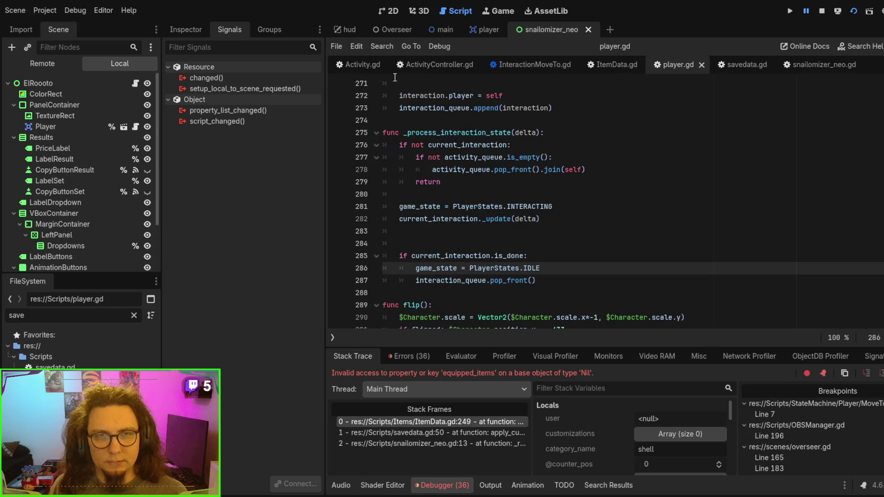
middle_click(368, 68)
left_click(360, 65)
middle_click(362, 65)
middle_click(362, 65)
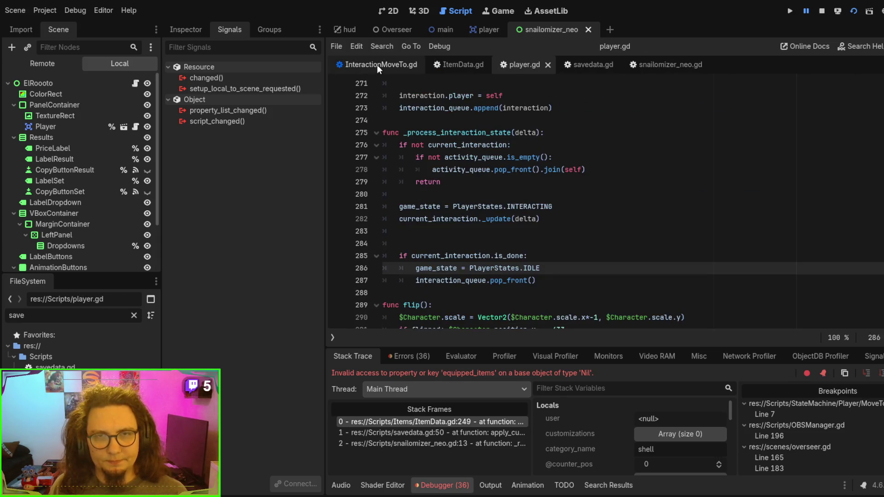
middle_click(377, 65)
Step: Follow the error from ItemData.gd line 249 to savedata.gd line 50 and inspect the remote player's User
left_click(354, 66)
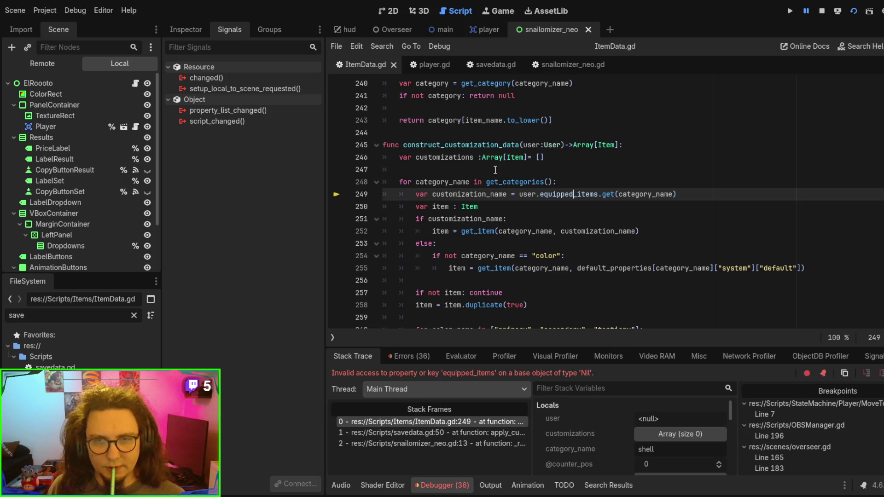
scroll(545, 223, "up", 1)
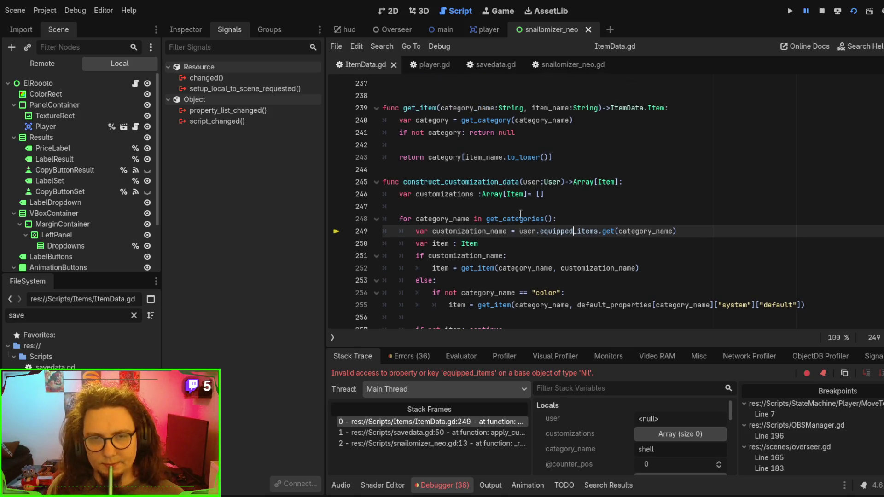
double_click(441, 183)
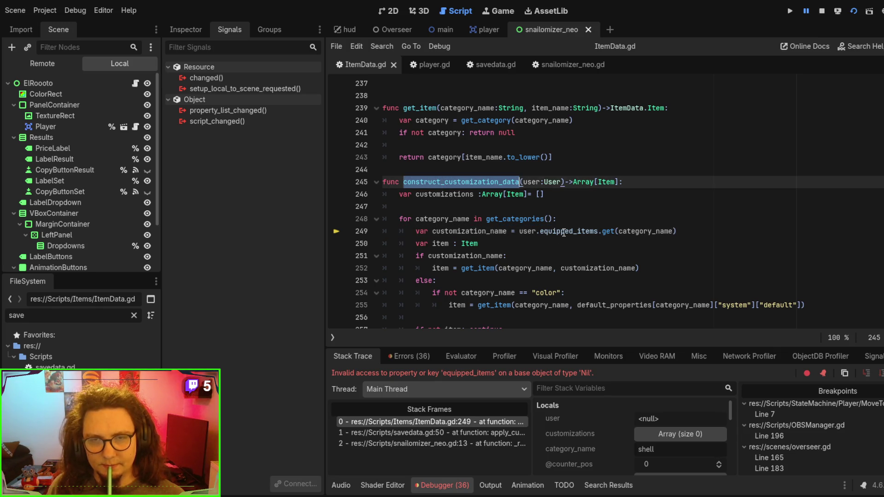
left_click(459, 433)
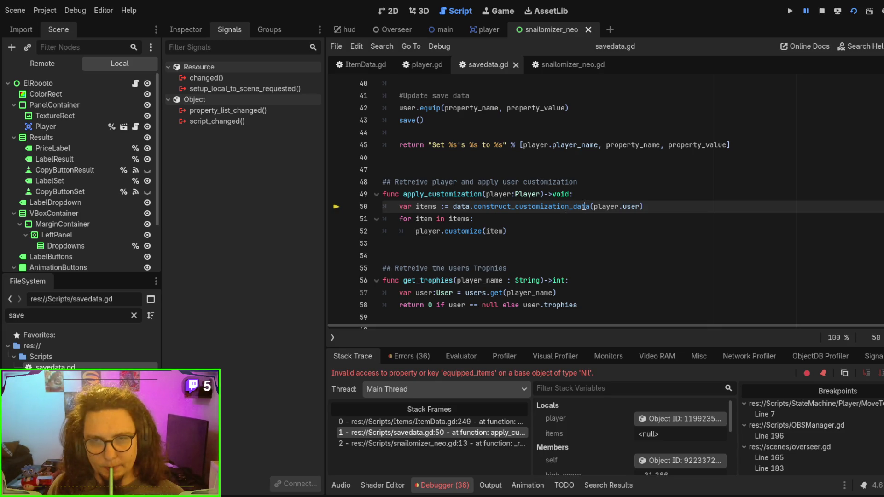
left_click(665, 420)
left_click(170, 29)
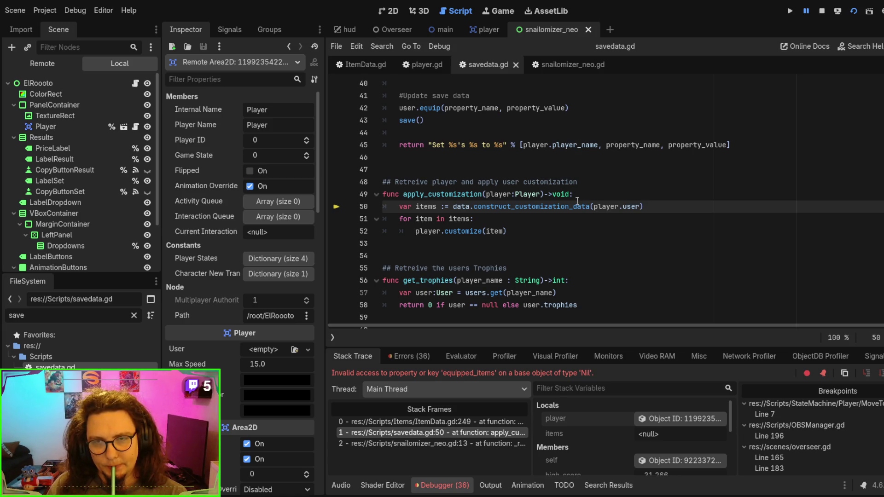
Step: Return to snailomizer_neo.gd and scroll up to _ready, where line 13 calls apply_customization(player_instance)
left_click(567, 67)
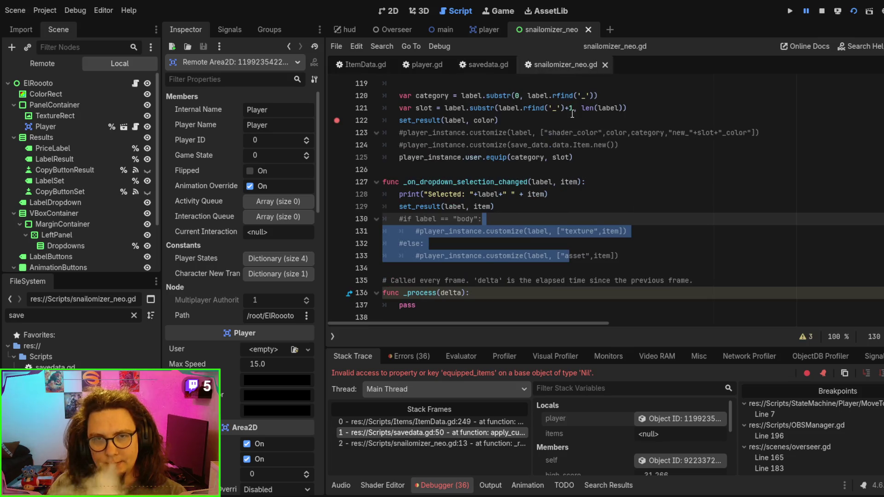
scroll(575, 223, "up", 5)
scroll(575, 223, "down", 4)
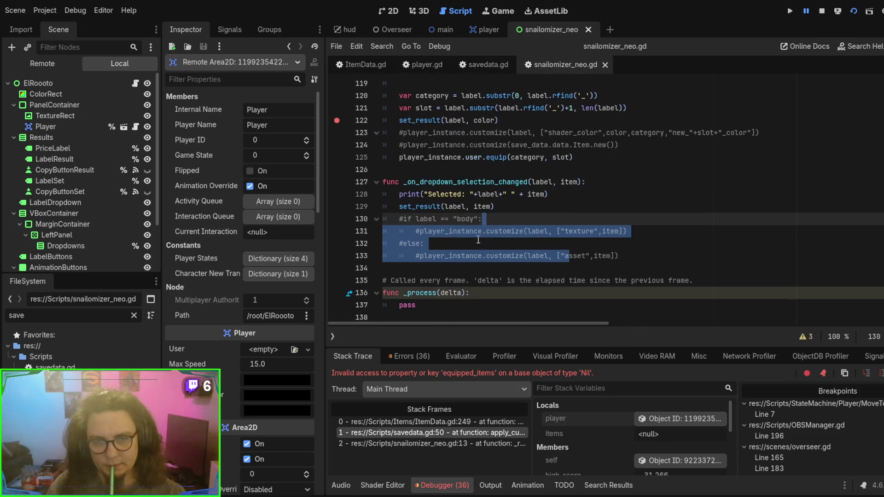
double_click(433, 231)
scroll(562, 206, "up", 12)
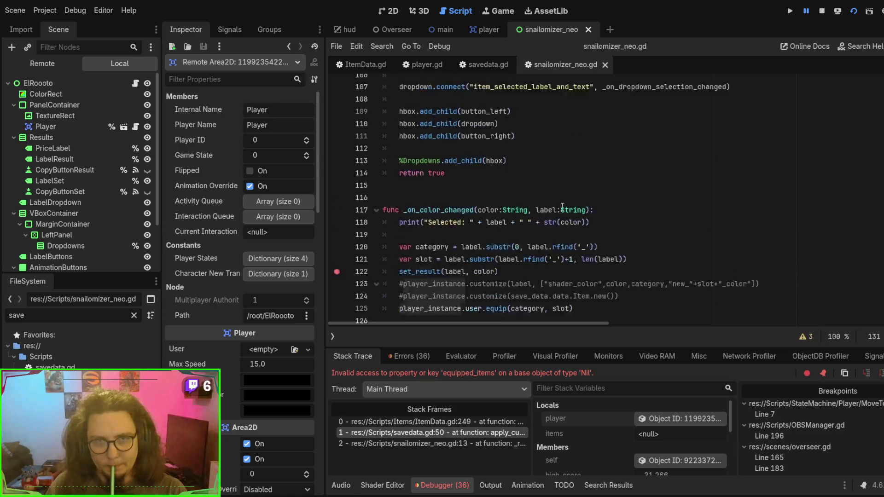
scroll(562, 206, "up", 9)
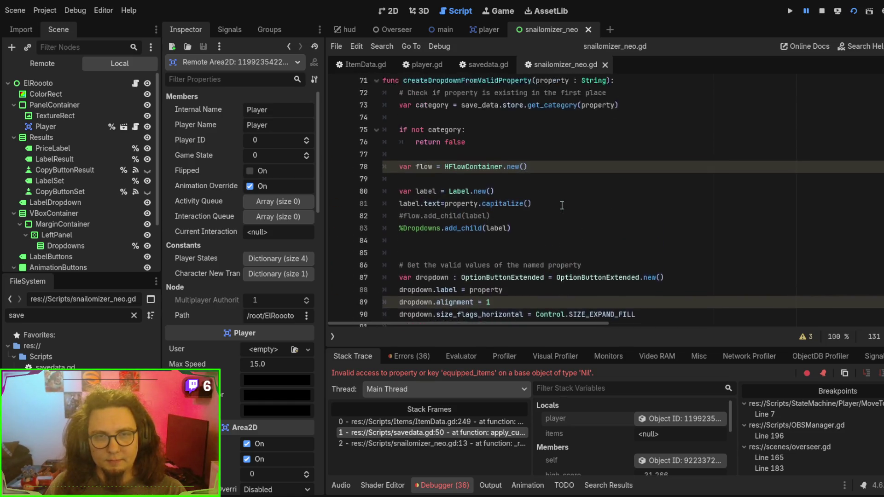
scroll(562, 205, "up", 18)
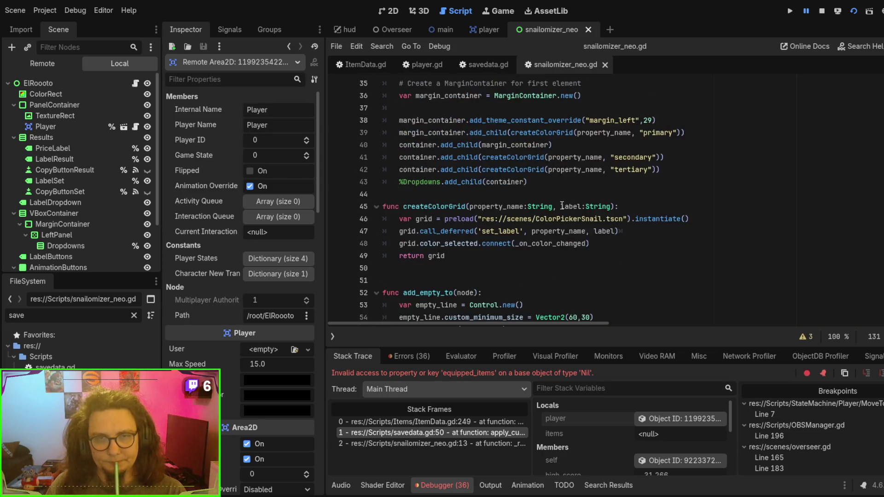
scroll(562, 206, "up", 1)
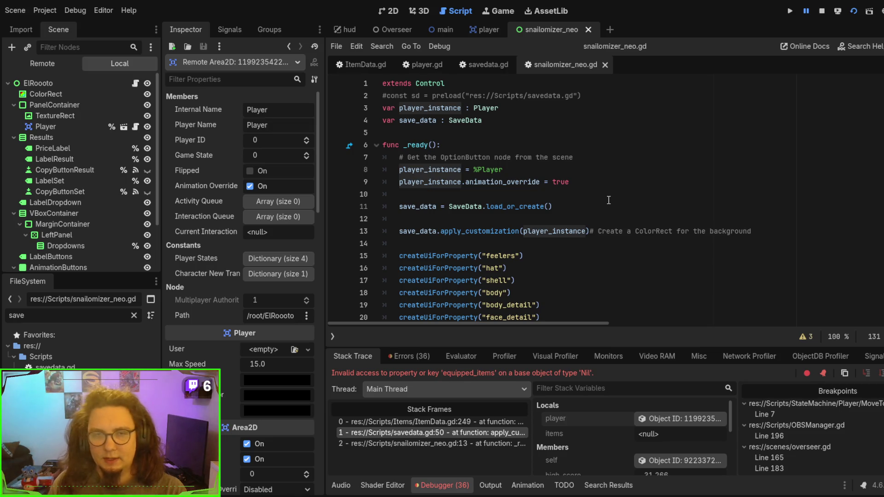
Step: Insert player_instance.user = User.new() after line 9 in _ready and rerun with F5
left_click(621, 180)
key("Return")
type("playe")
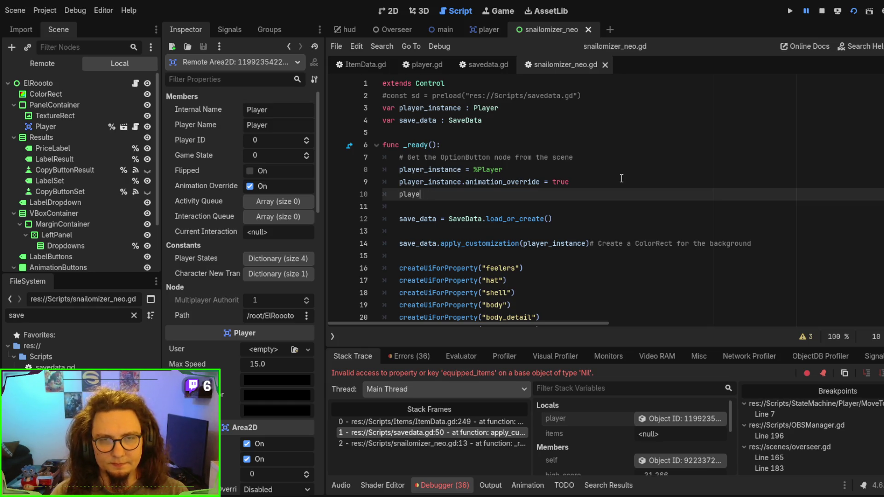
type("r_instance")
type(".user ")
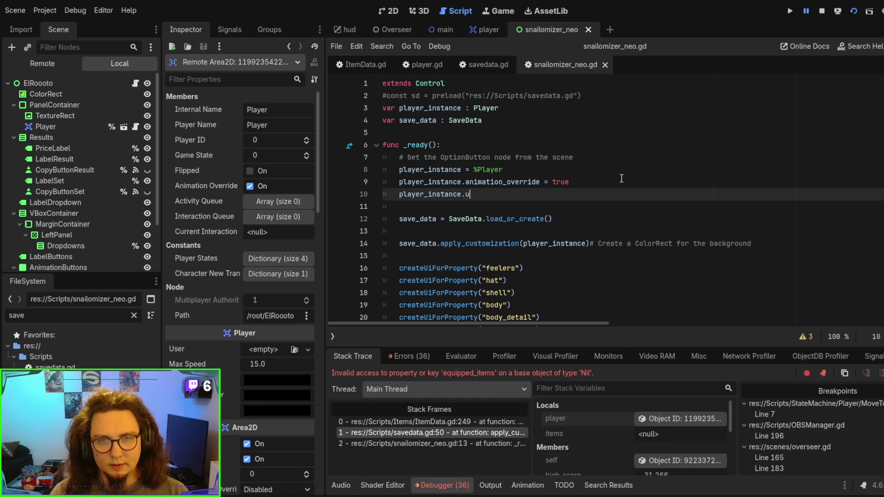
type("= User.ne")
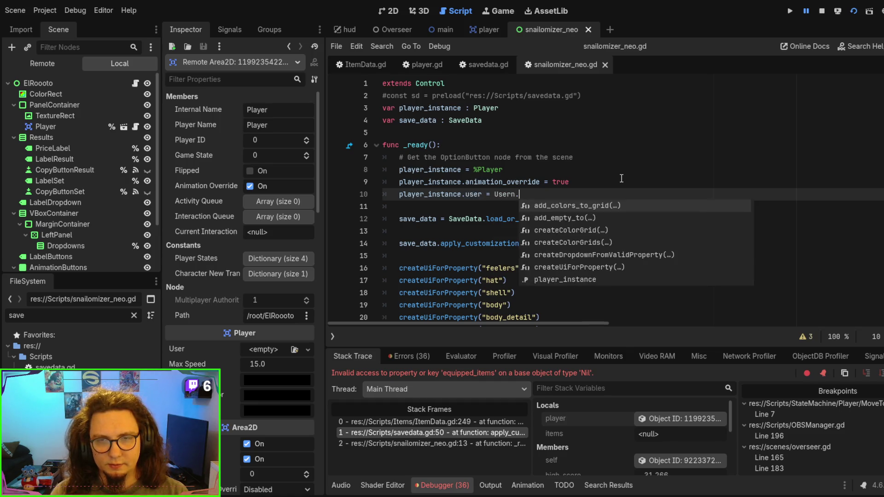
type("w()")
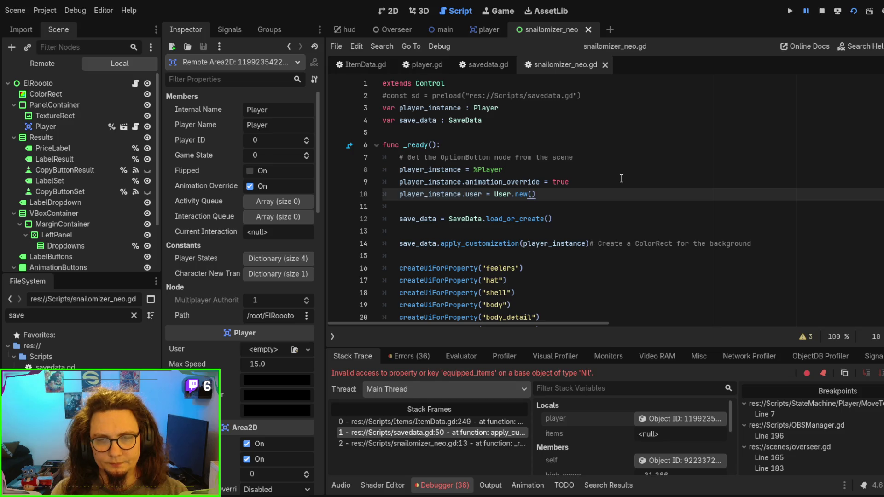
key("F5")
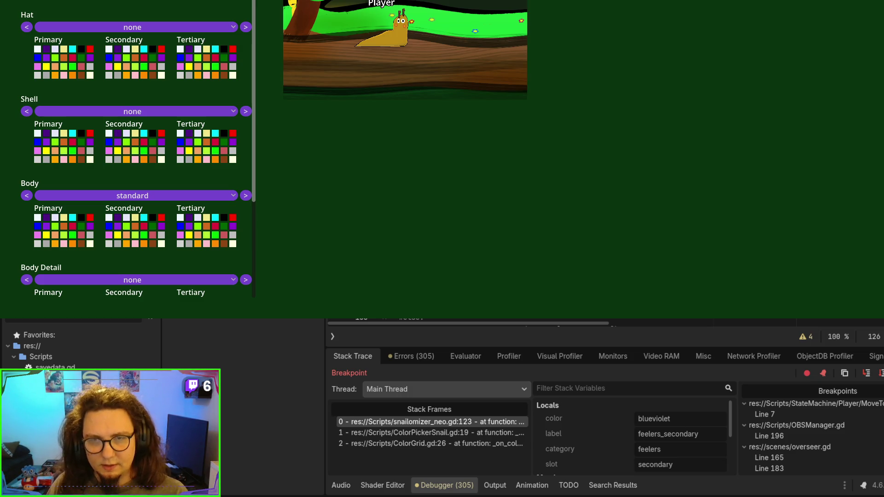
Step: Cycle the Hat option forward to soldier in the running customizer, then stop the game with F8
key("F8")
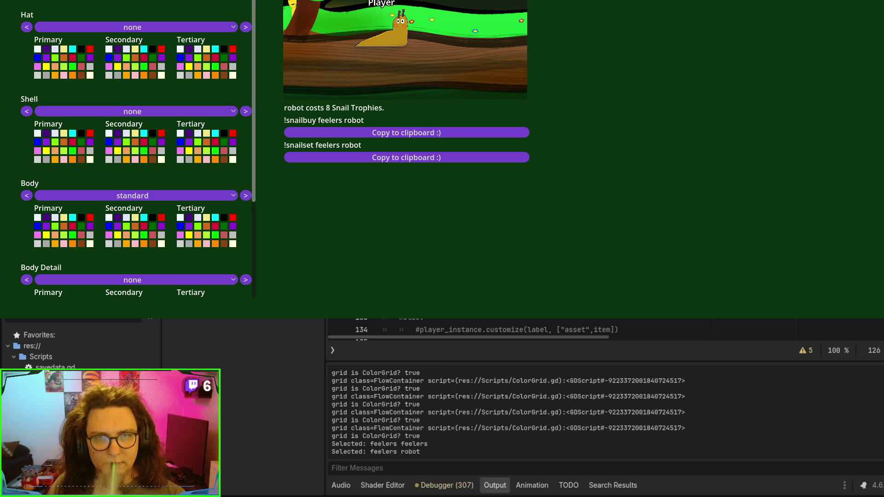
left_click(245, 26)
left_click(245, 27)
left_click(245, 27)
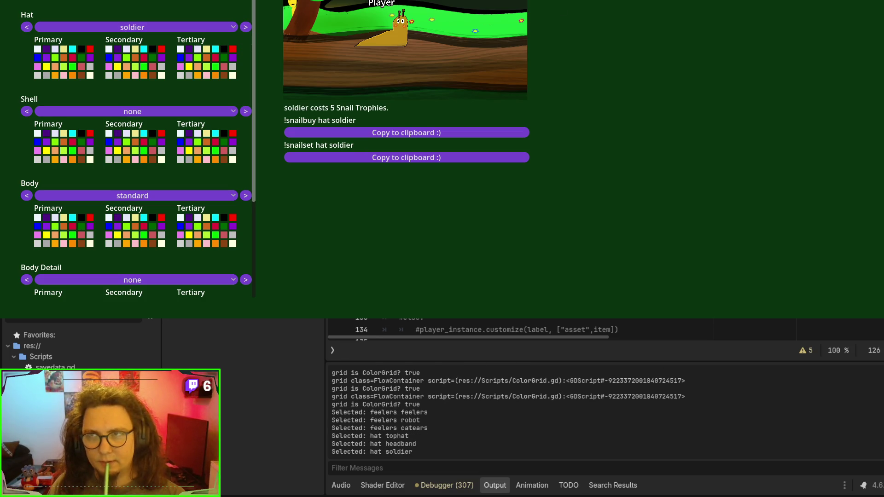
key("F8")
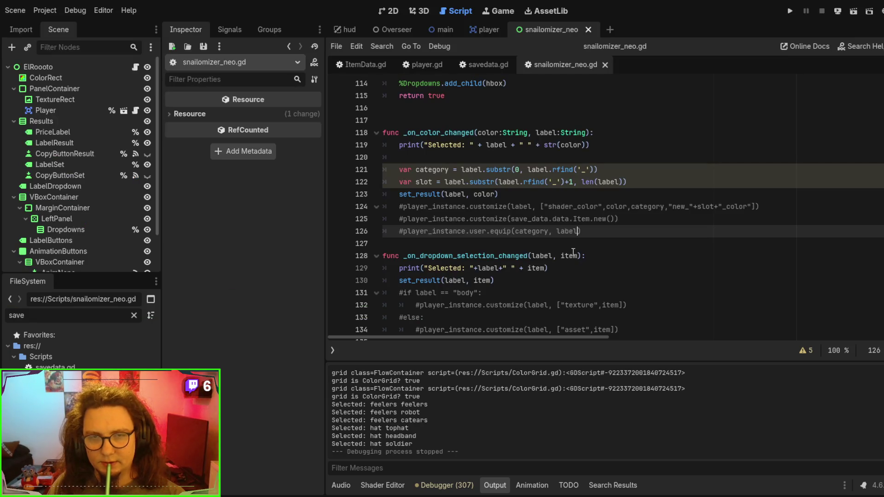
Step: Set a breakpoint on line 130 of the dropdown handler and run the project with F5
scroll(536, 206, "down", 7)
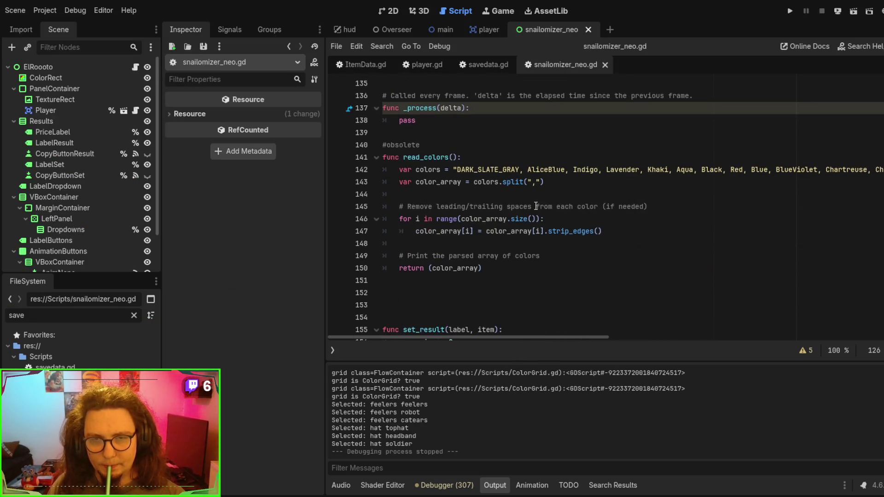
scroll(536, 206, "down", 12)
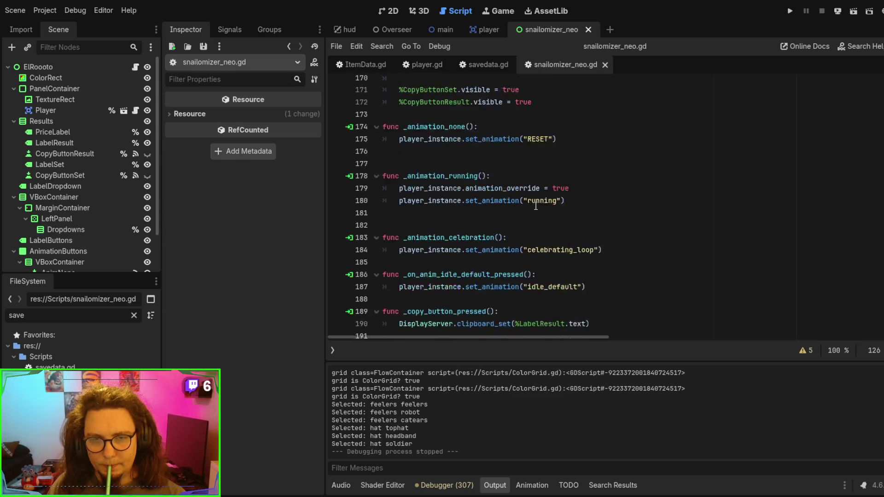
scroll(536, 206, "up", 12)
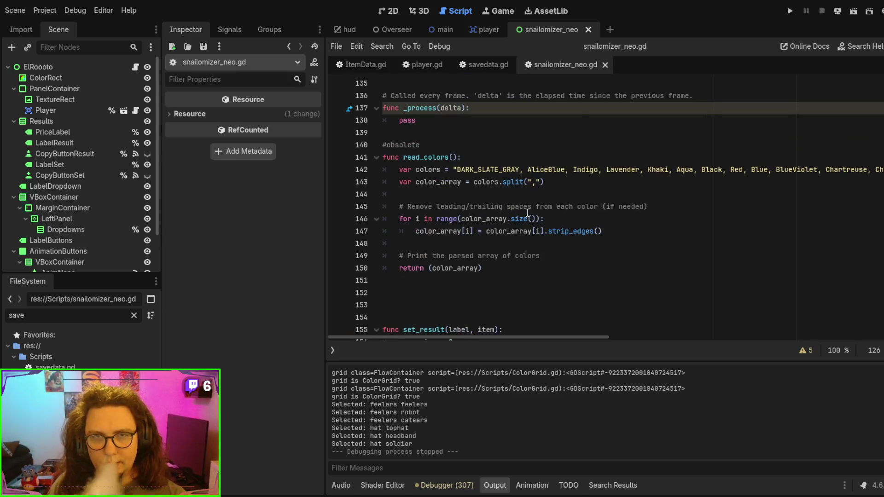
scroll(528, 212, "up", 4)
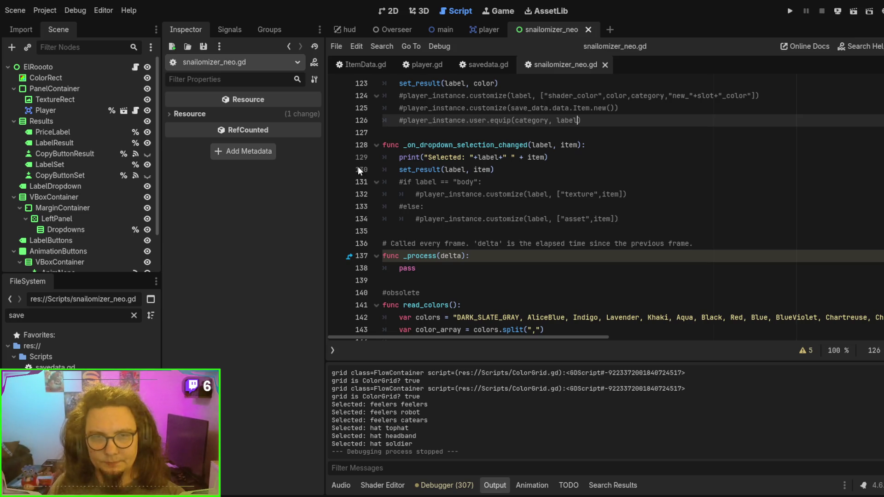
left_click(337, 170)
left_click(624, 172)
key("F5")
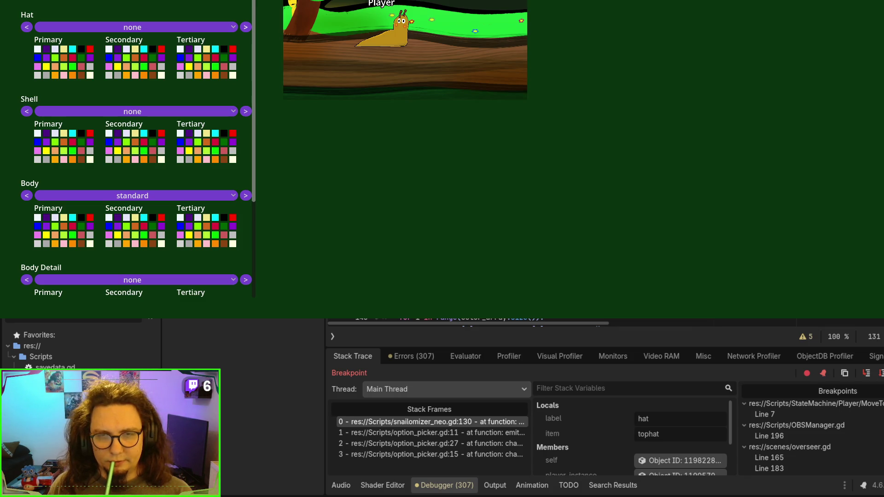
Step: Search all project scripts for 'equip(' and view the equip call at line 37 of savedata.gd
key("Return")
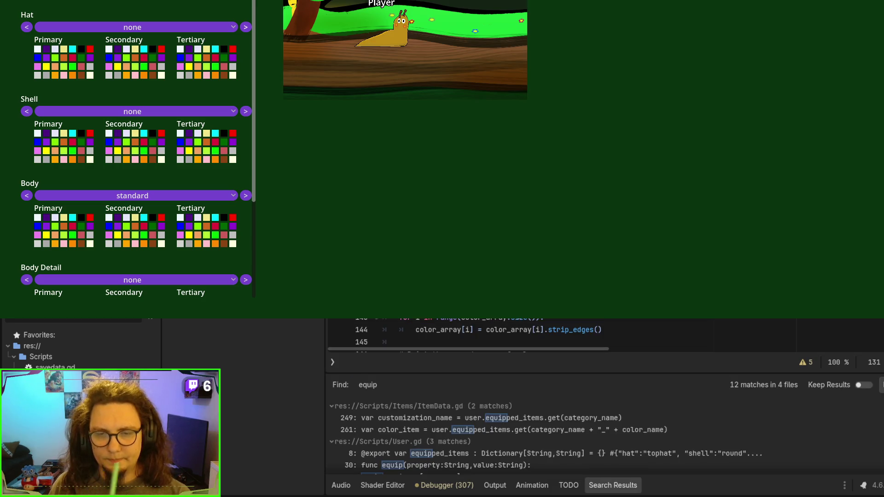
scroll(546, 426, "down", 3)
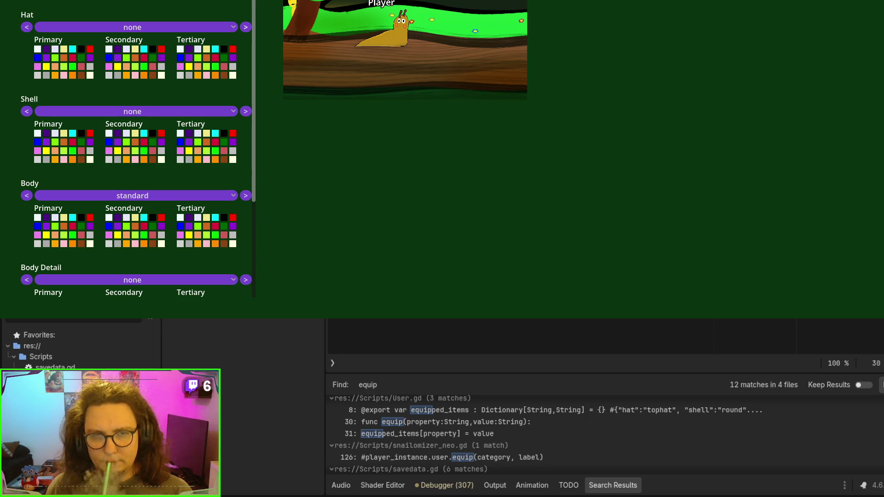
type("(")
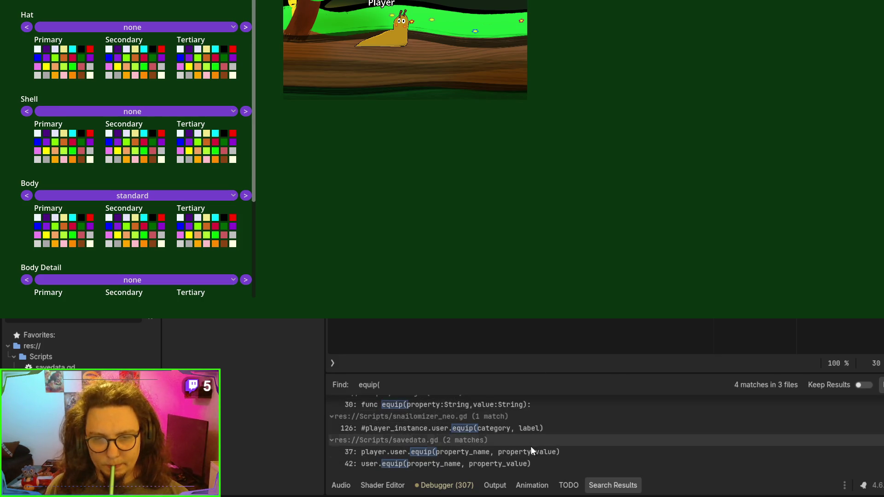
left_click(532, 451)
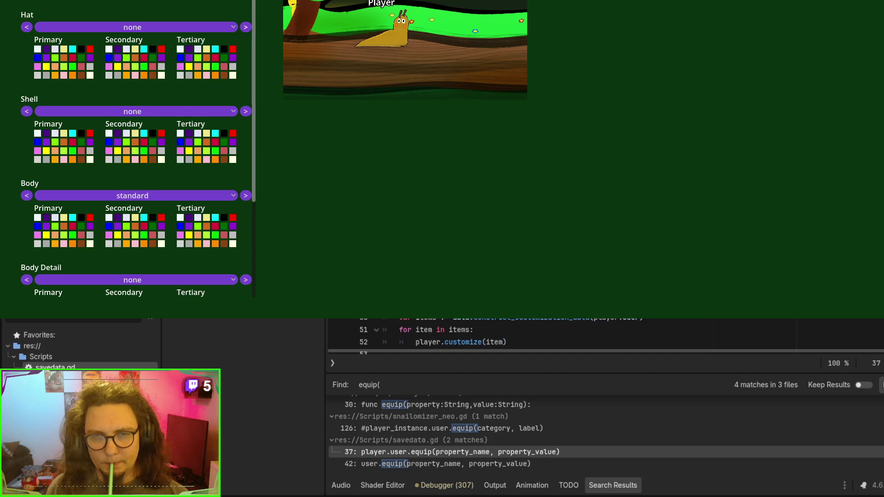
Step: Add equip and apply_customizations calls at lines 131–132 of the dropdown handler, then relaunch the game
key("Down")
key("Down")
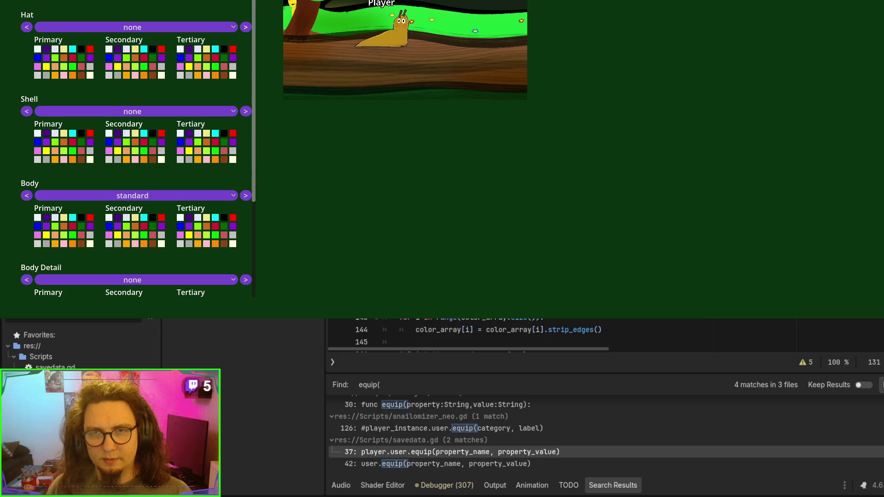
key("Return")
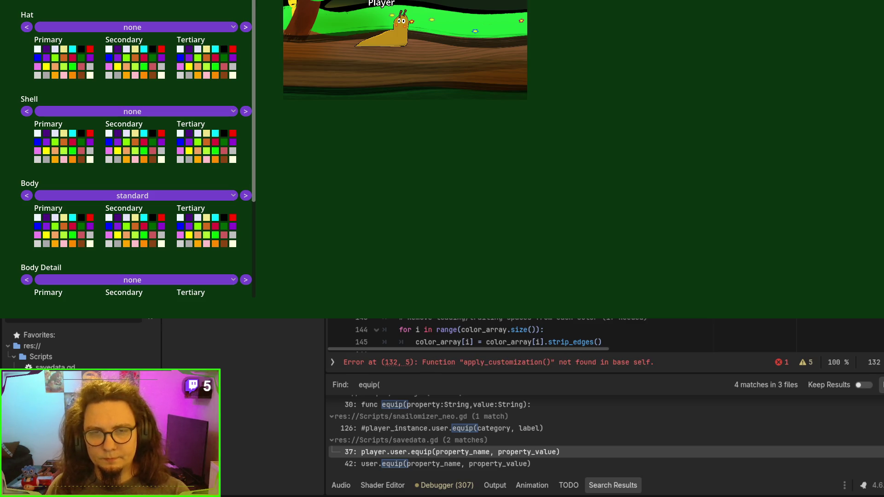
key("Down")
key("Down")
left_click(437, 464)
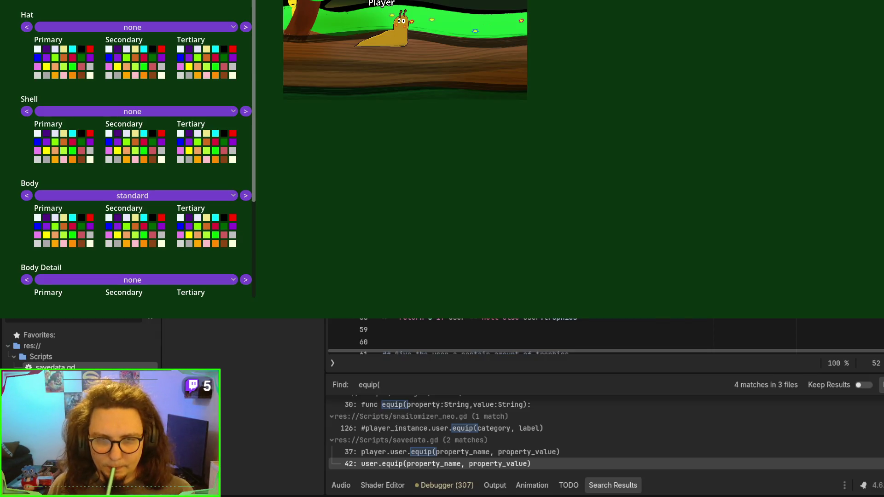
scroll(603, 337, "down", 15)
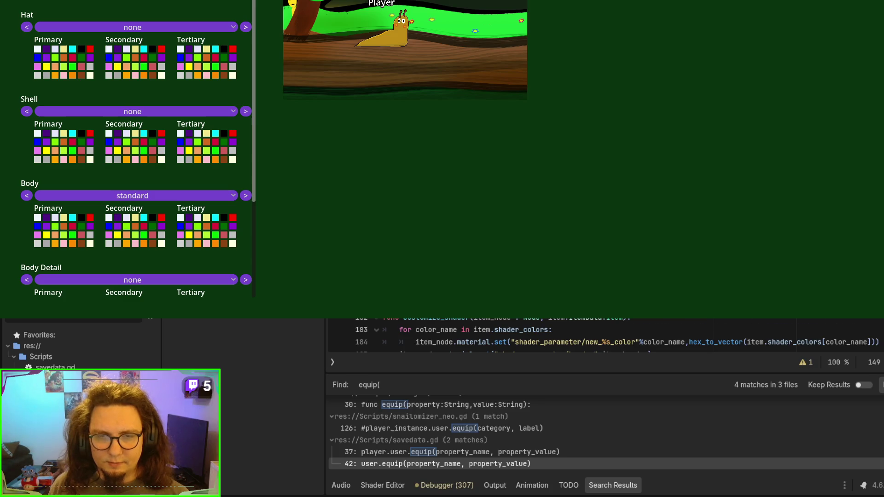
scroll(603, 336, "up", 3)
scroll(604, 336, "down", 4)
scroll(603, 337, "up", 2)
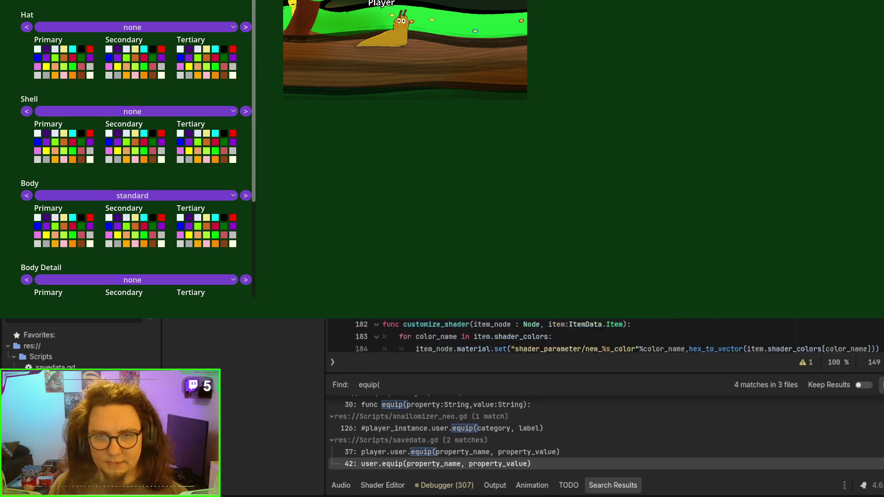
scroll(603, 336, "down", 14)
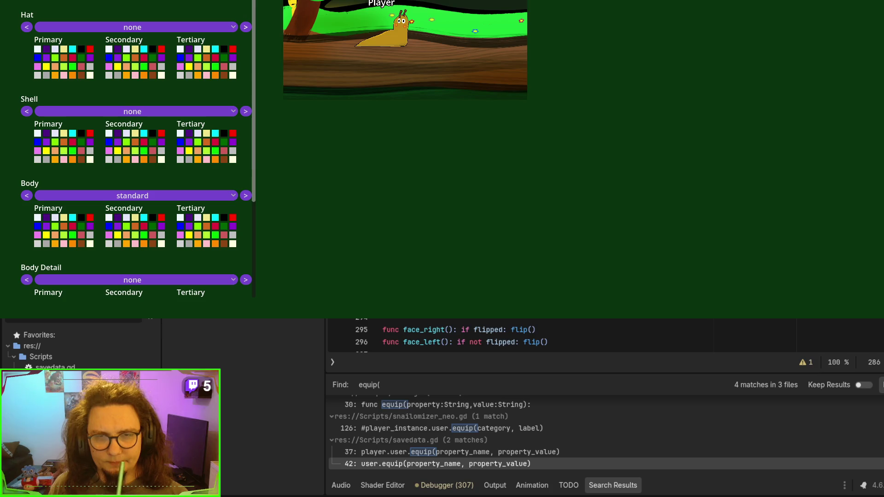
scroll(603, 336, "up", 2)
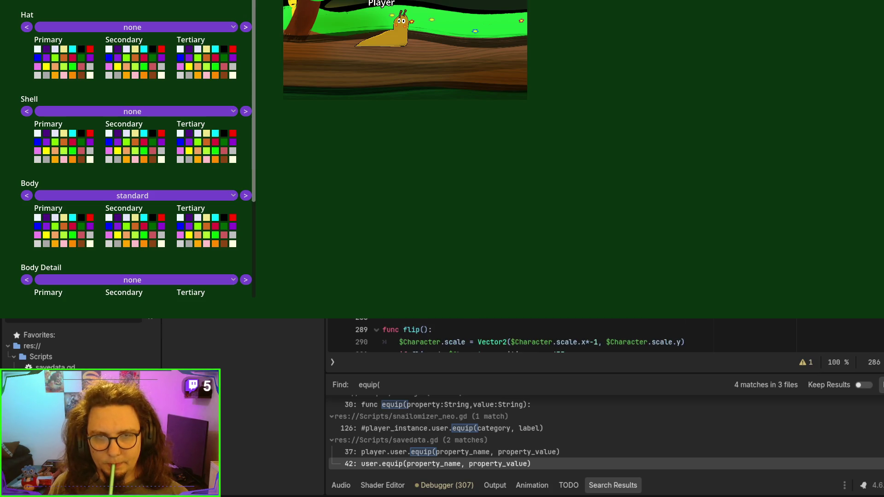
scroll(603, 336, "down", 1)
key("F5")
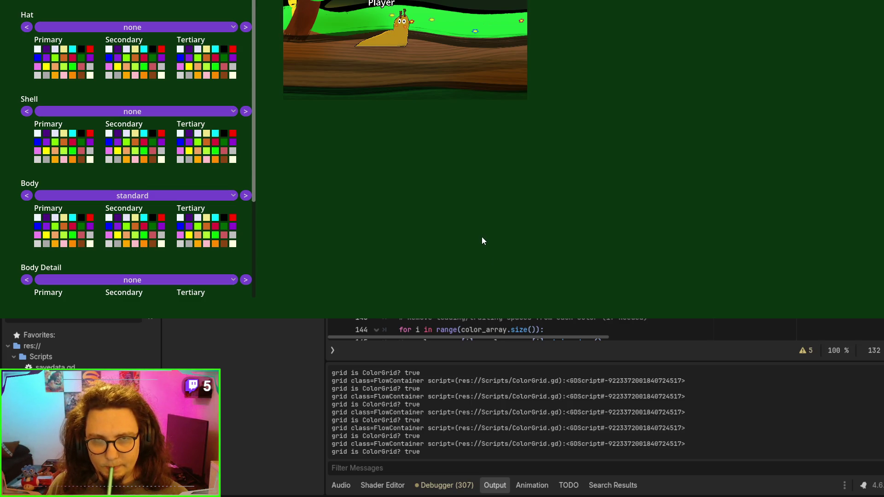
Step: Advance the hat choice to hit the breakpoint and step through the price lookup back to the handler (price 50)
left_click(246, 27)
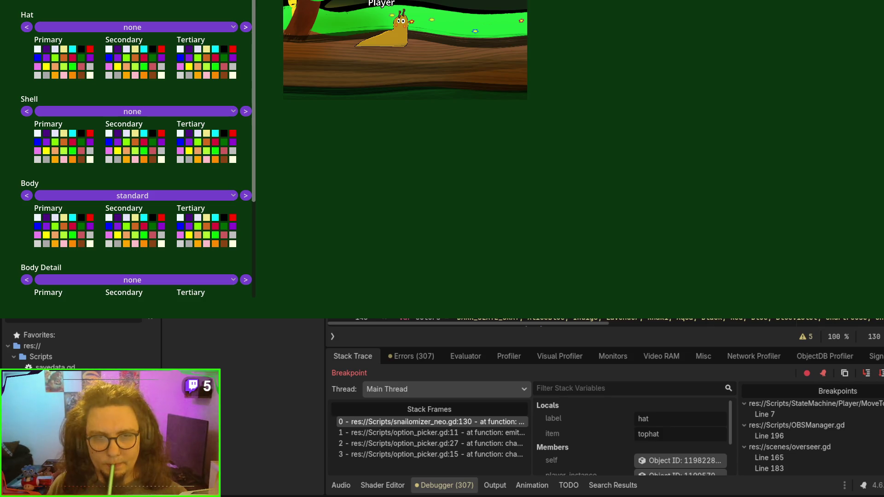
left_click(867, 374)
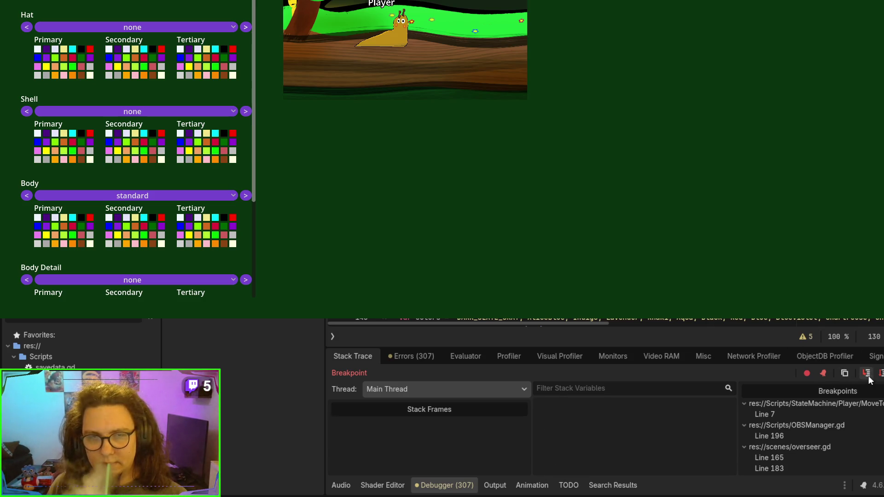
left_click(867, 375)
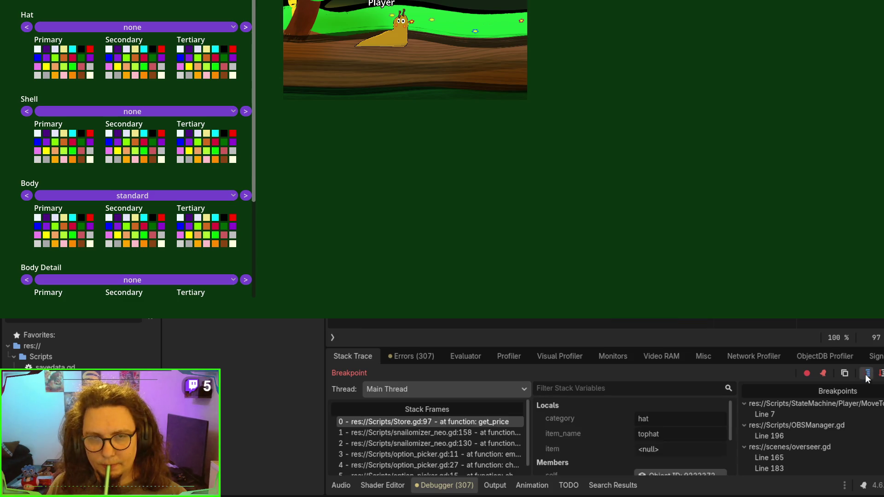
left_click(867, 375)
left_click(868, 375)
left_click(868, 375)
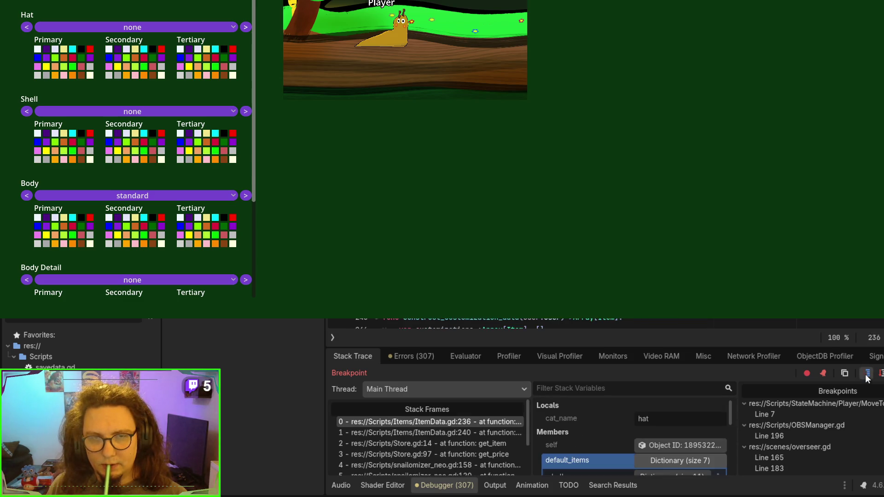
left_click(868, 374)
left_click(867, 374)
left_click(867, 374)
left_click(868, 374)
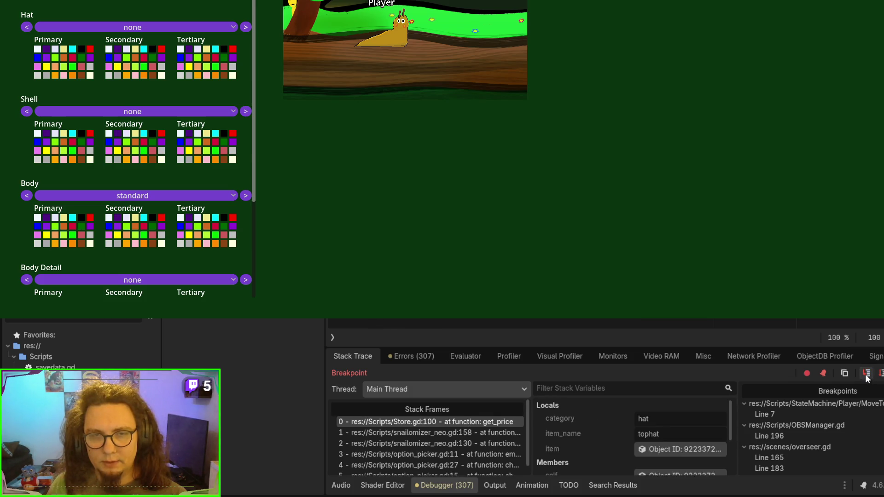
left_click(867, 375)
left_click(867, 375)
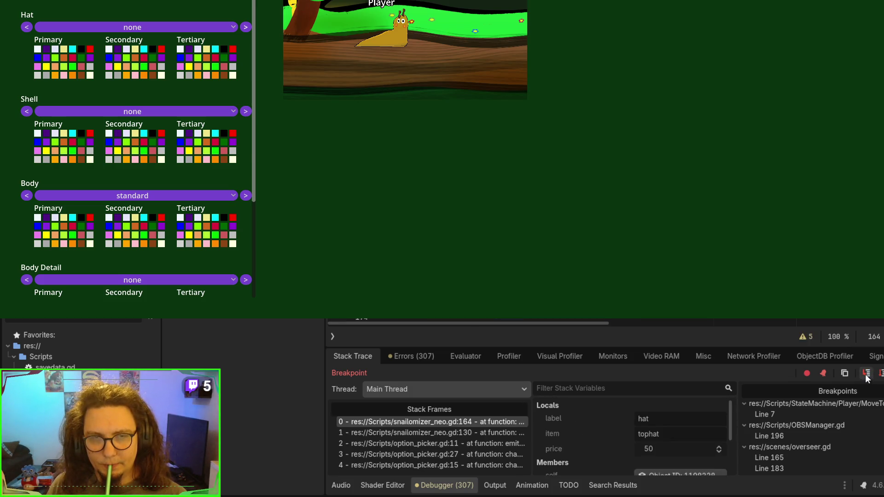
left_click(867, 375)
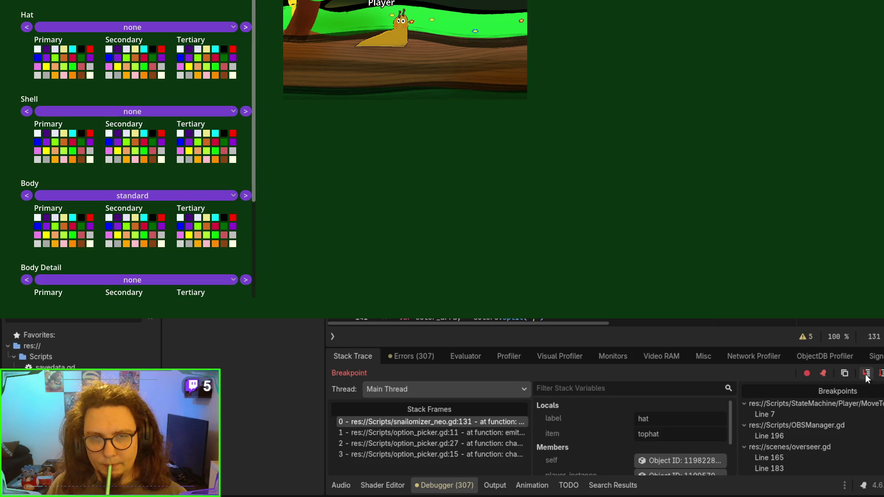
Step: Step through the user's equip function and into apply_customizations in savedata.gd
left_click(867, 375)
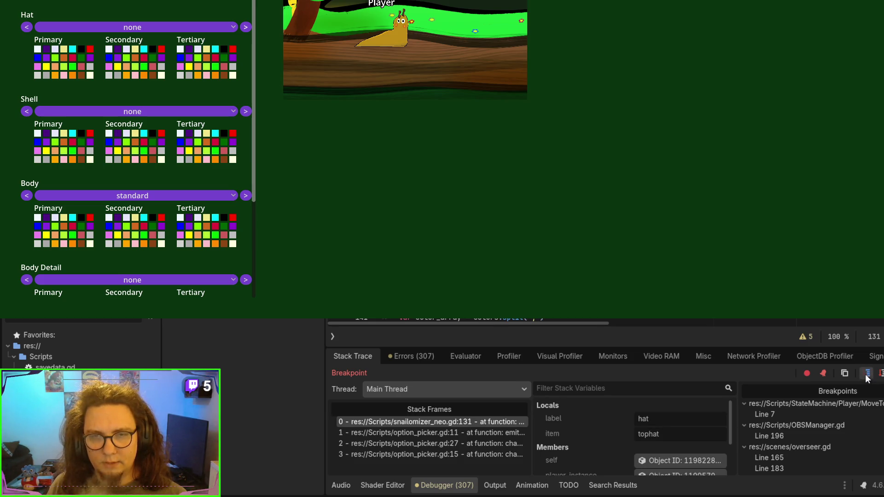
left_click(867, 374)
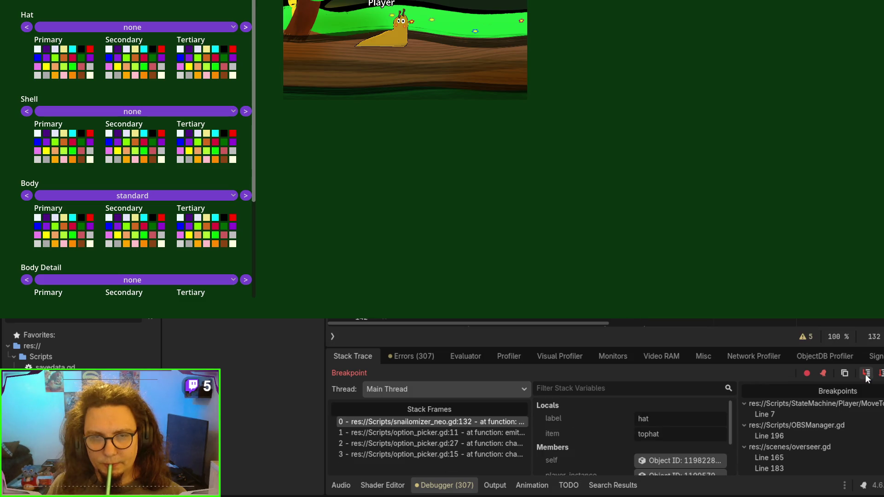
left_click(866, 374)
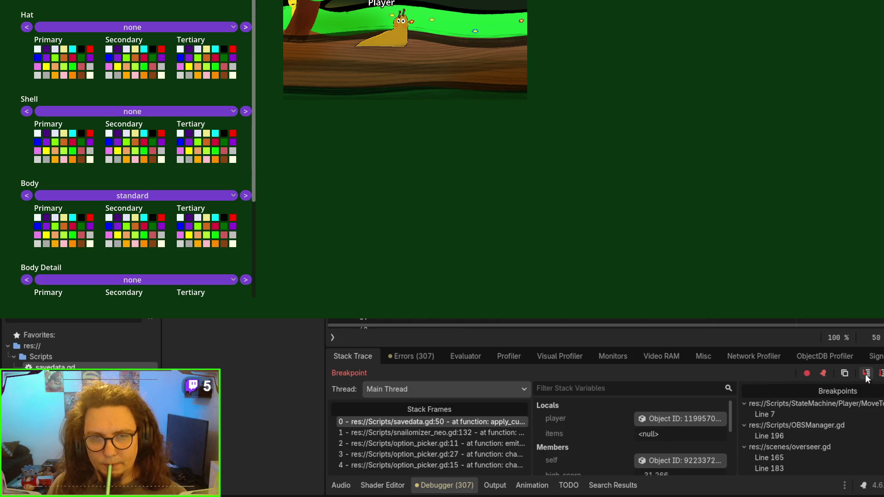
left_click(866, 374)
left_click(866, 375)
left_click(866, 375)
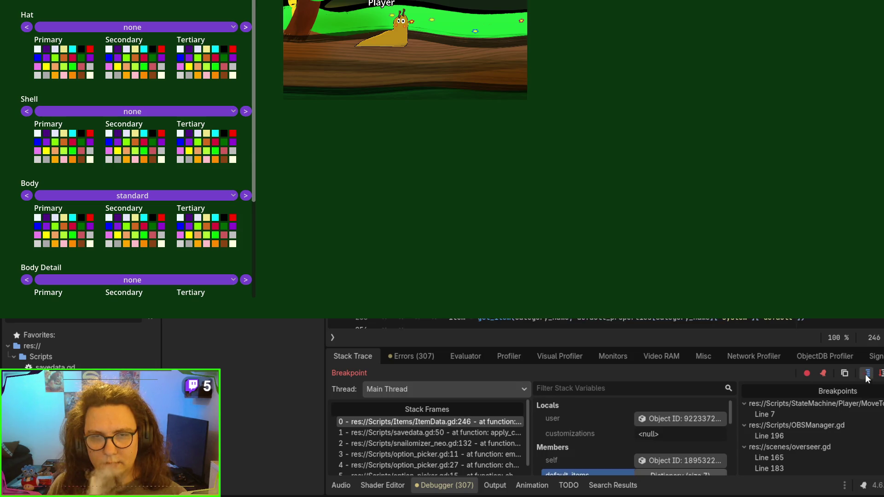
left_click(867, 375)
left_click(866, 374)
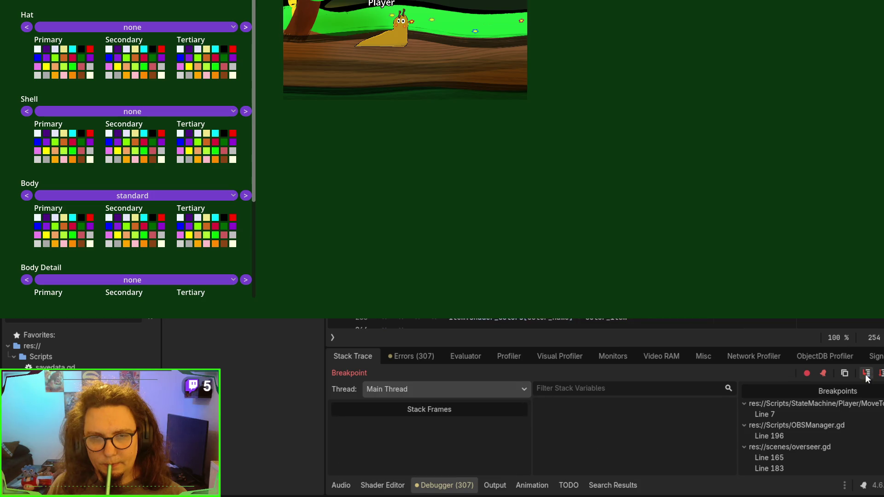
Step: Step through the category lookup and the item object's creation and initialisation
left_click(867, 374)
left_click(868, 374)
left_click(868, 374)
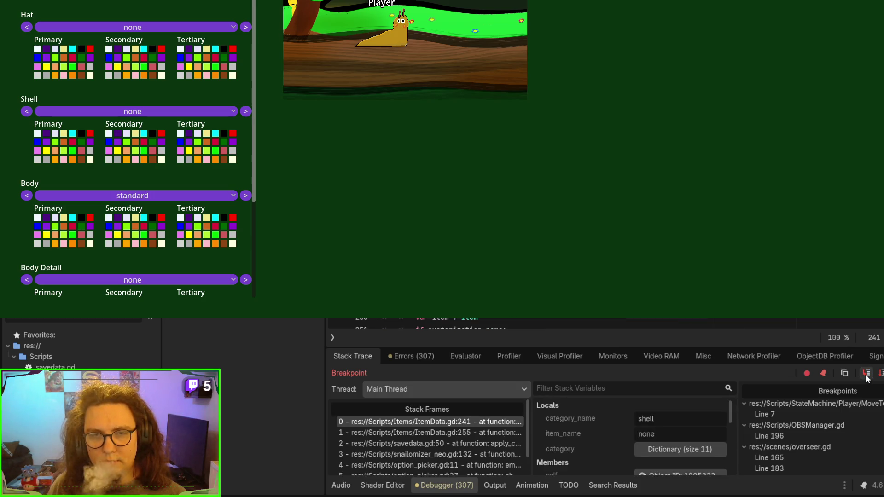
left_click(867, 375)
left_click(868, 374)
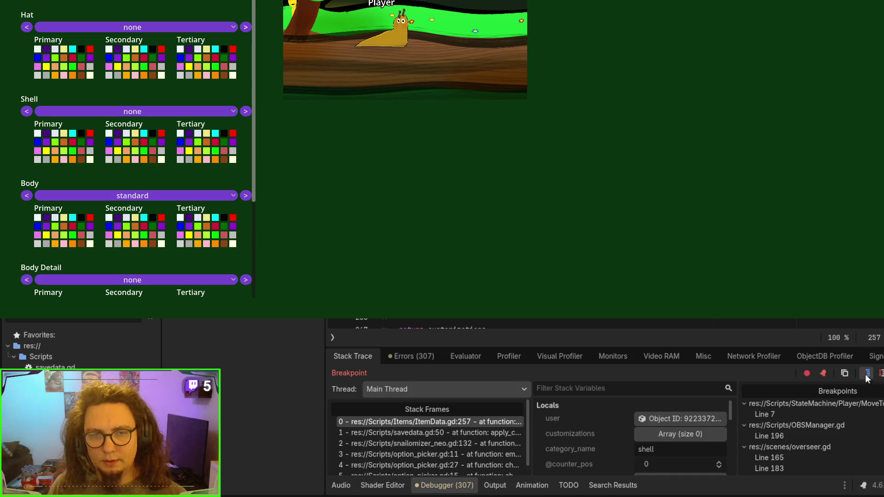
left_click(867, 374)
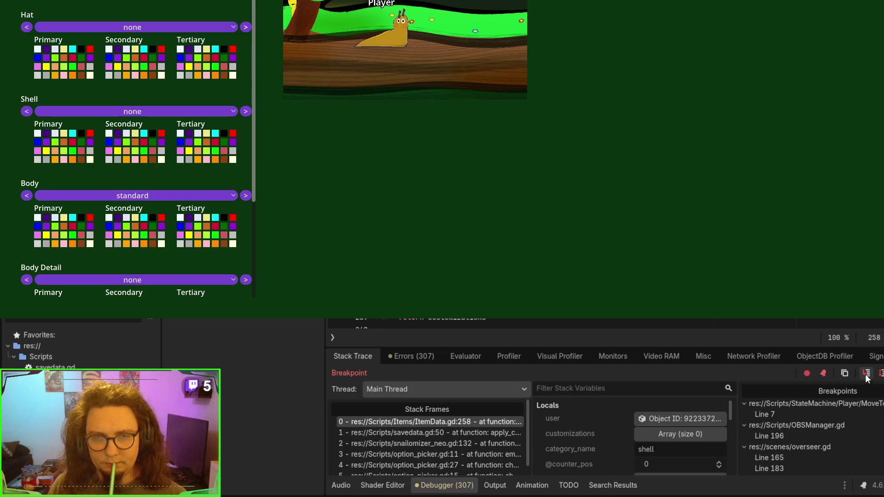
left_click(867, 374)
left_click(867, 375)
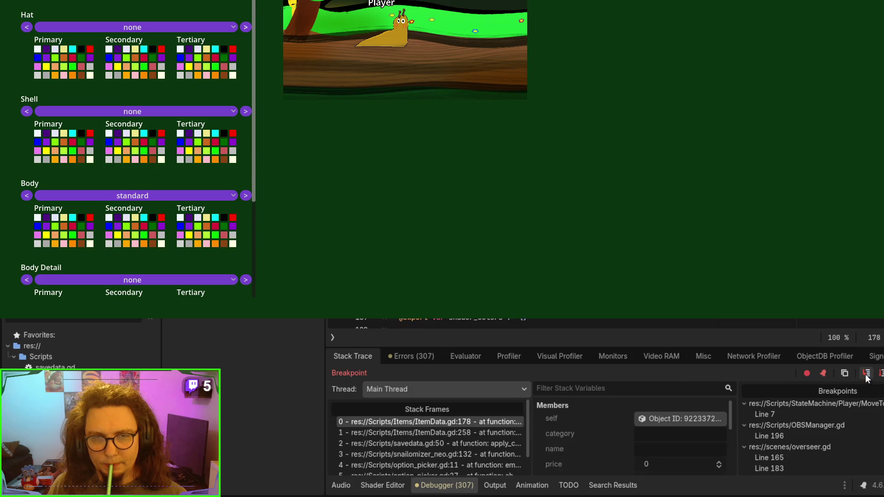
left_click(867, 374)
left_click(867, 375)
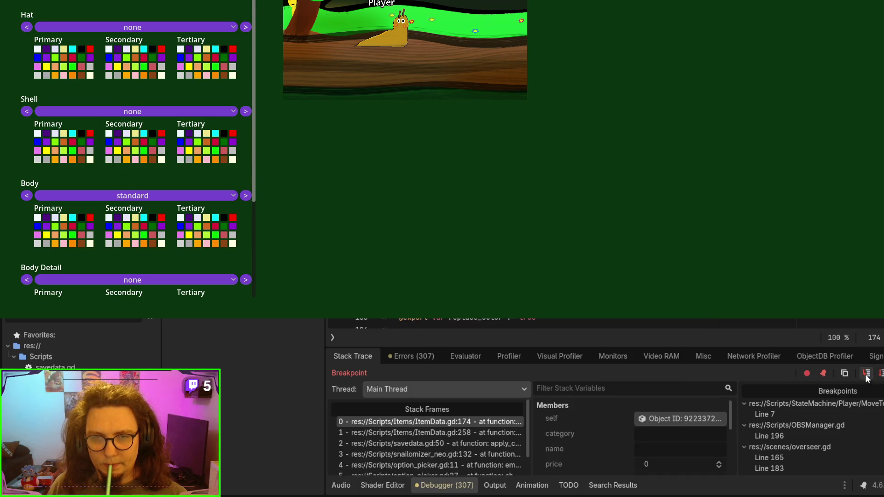
left_click(867, 375)
left_click(866, 375)
left_click(867, 375)
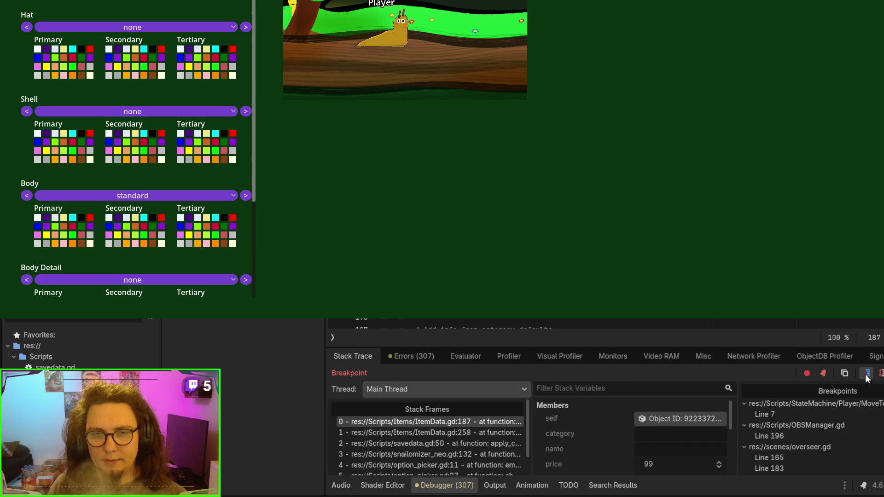
left_click(867, 375)
Step: Advance the customization loop to the feelers category and step through its lookup
left_click(867, 375)
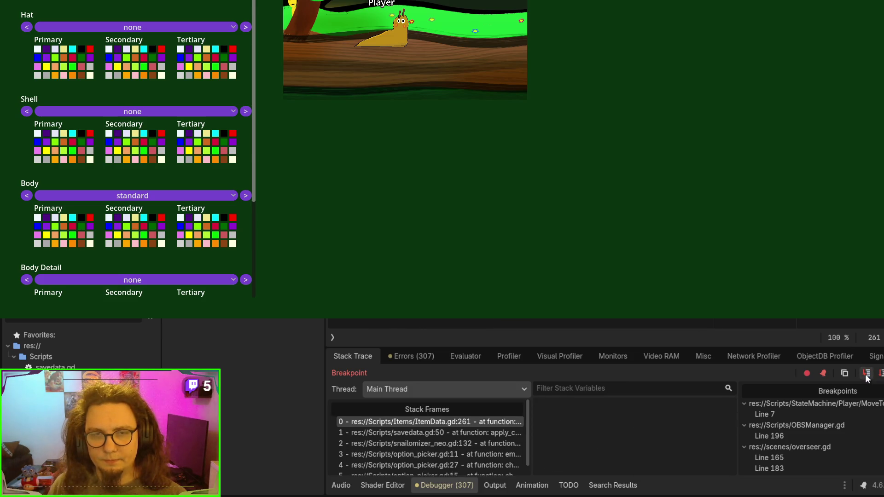
left_click(867, 375)
left_click(867, 375)
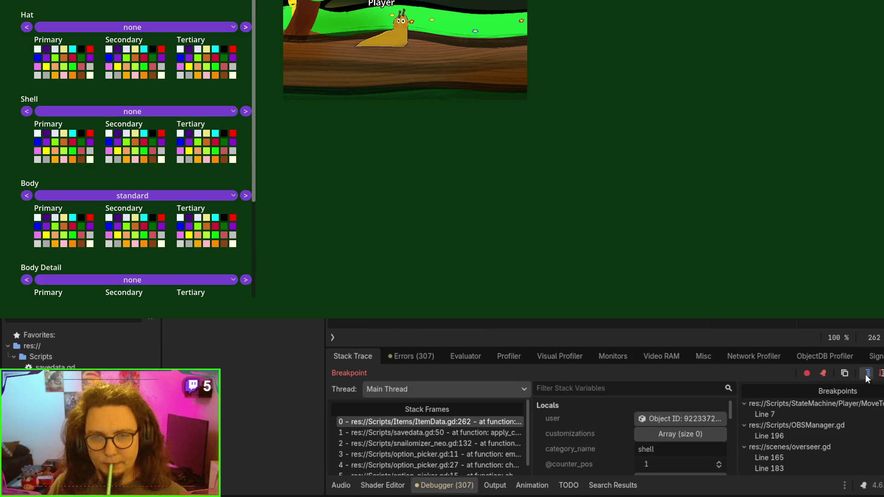
left_click(867, 375)
left_click(867, 375)
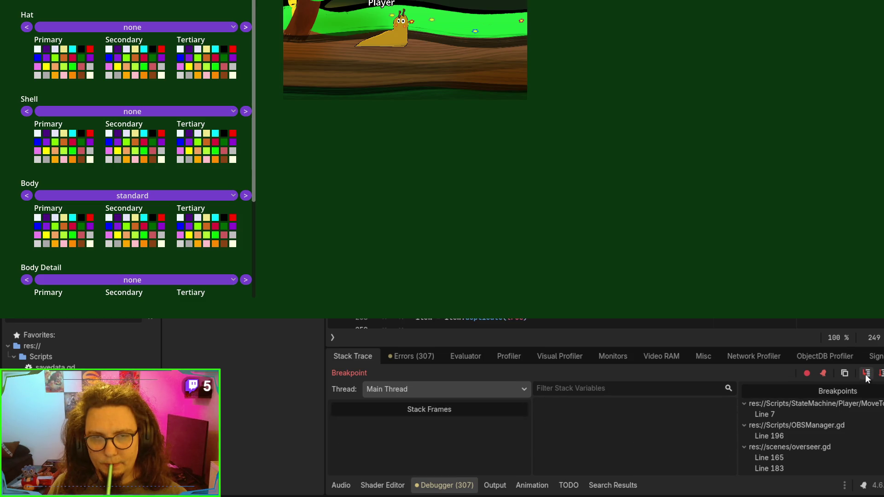
left_click(867, 374)
left_click(867, 375)
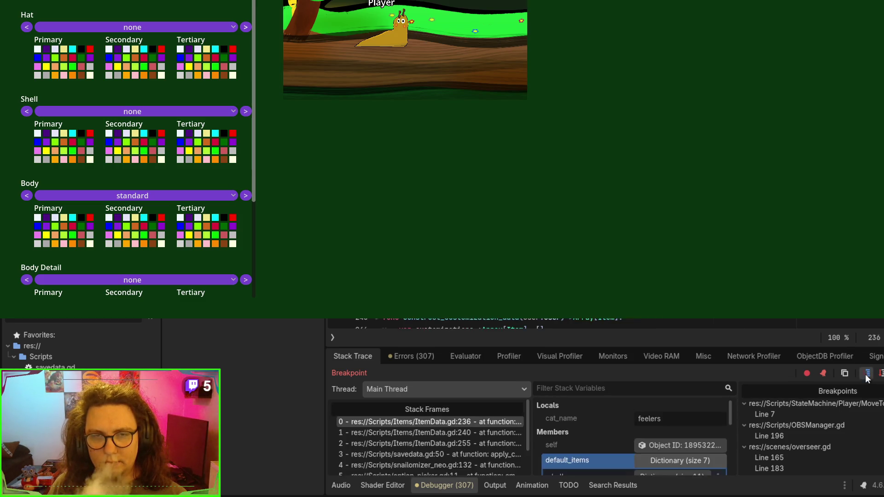
left_click(867, 374)
Step: Step through the next item's setup and on to the hat category's tophat item at ItemData.gd line 241
left_click(867, 374)
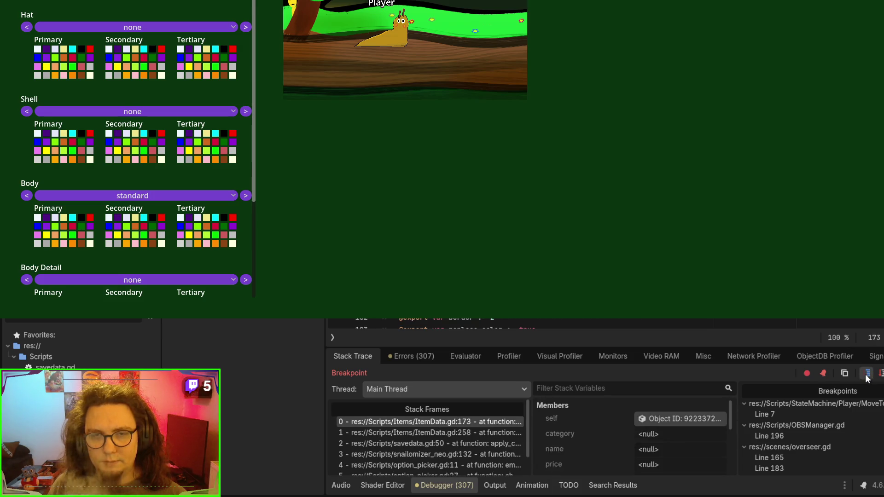
left_click(867, 375)
left_click(867, 374)
left_click(867, 375)
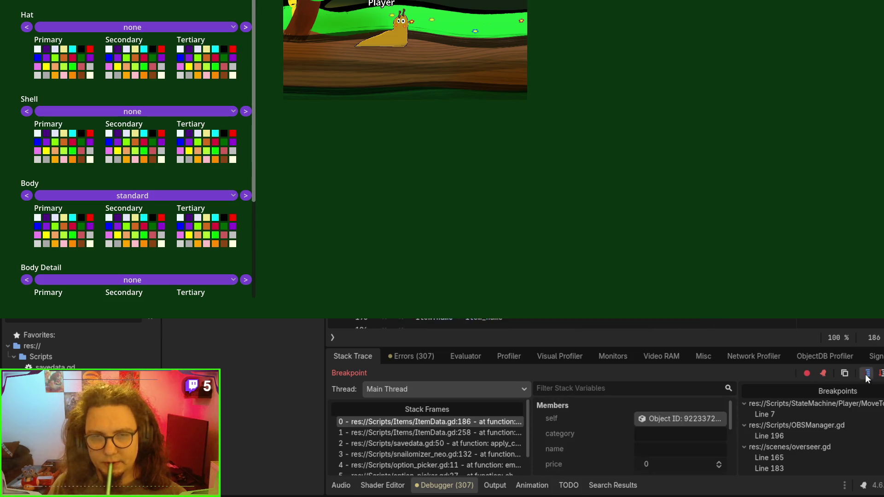
left_click(867, 375)
left_click(867, 375)
left_click(867, 375)
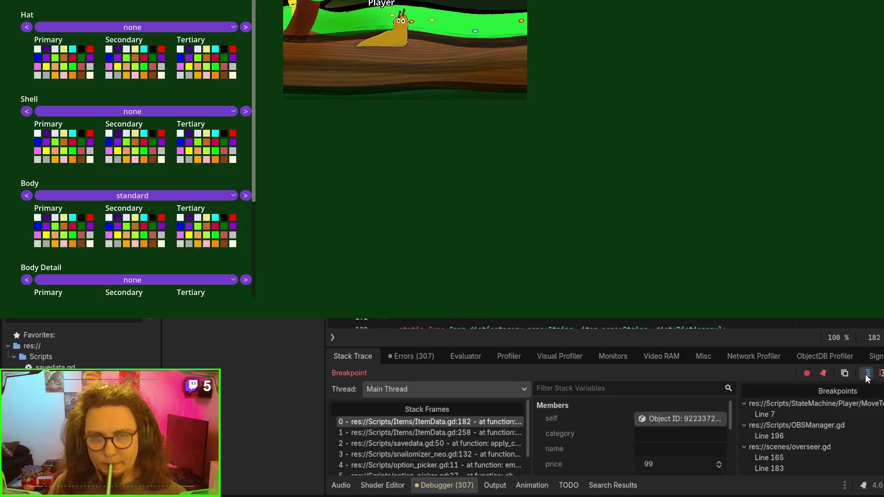
left_click(867, 375)
left_click(867, 375)
left_click(867, 375)
left_click(867, 375)
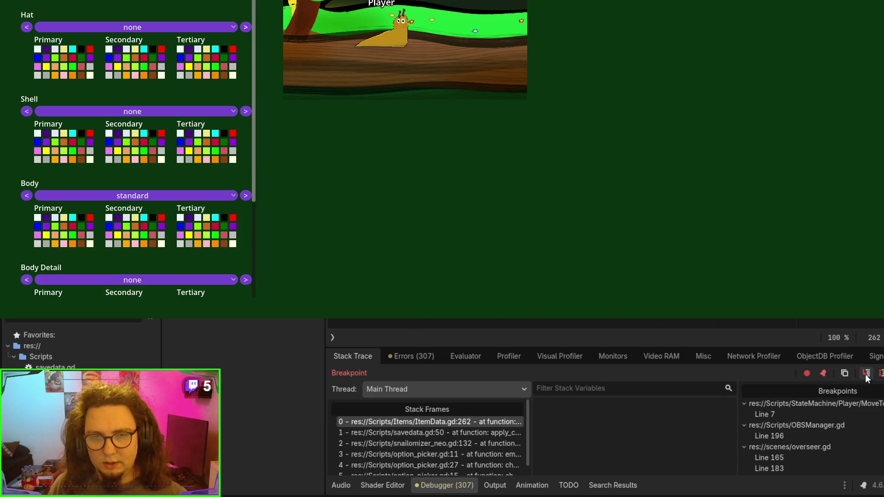
left_click(866, 375)
left_click(867, 375)
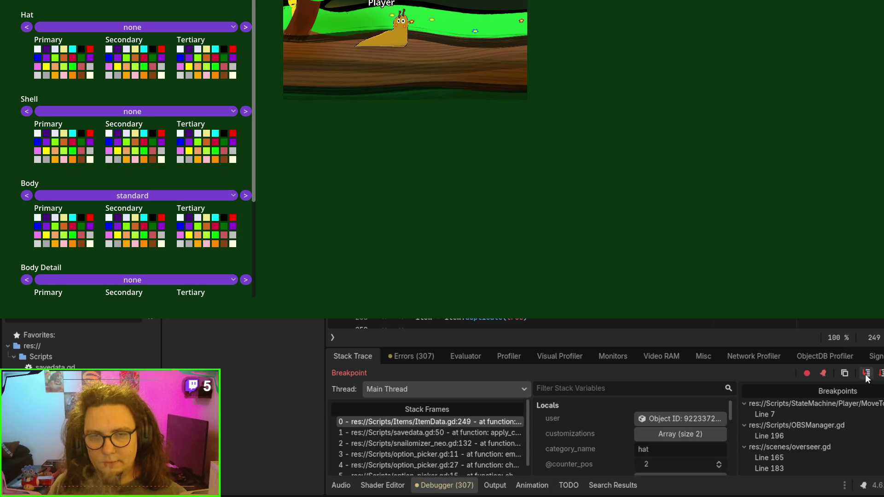
left_click(867, 375)
left_click(867, 375)
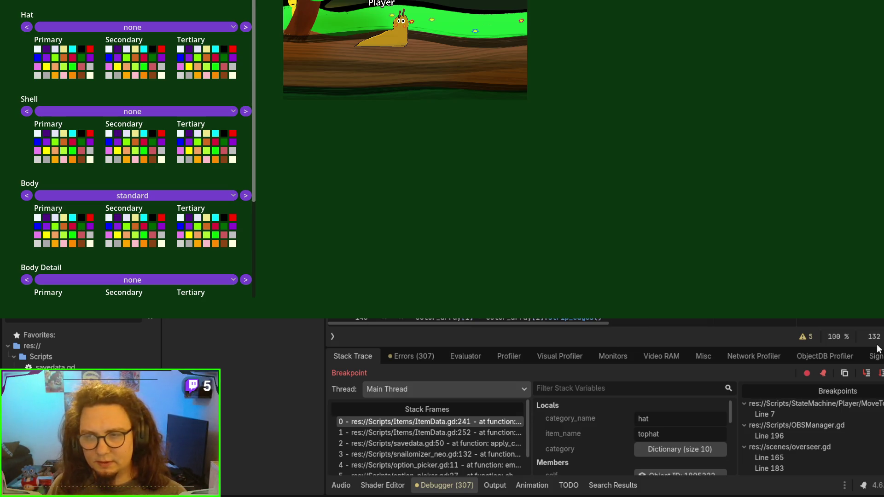
Step: Resume the game and cycle the snail's hat from headband around to soldier
key("F12")
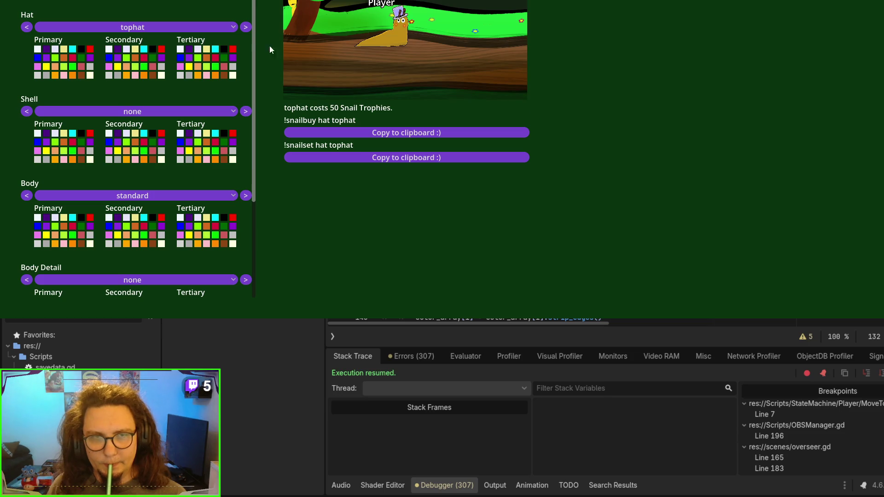
left_click(246, 27)
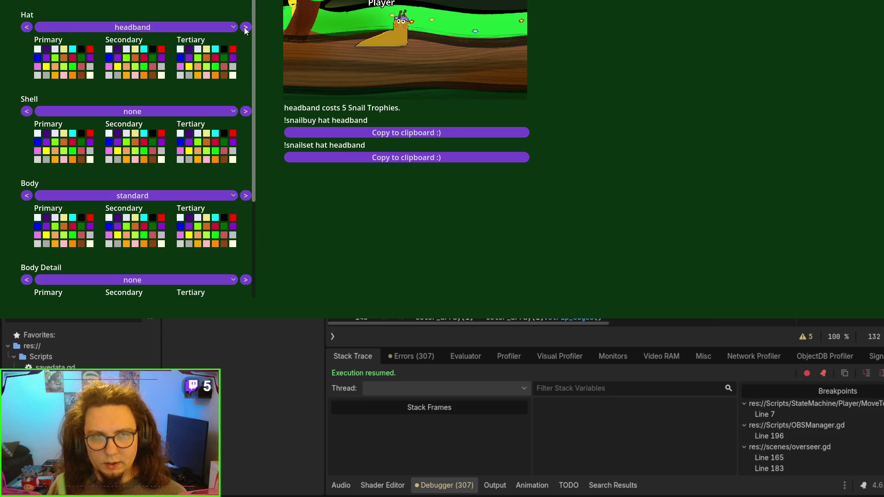
left_click(245, 28)
left_click(246, 28)
left_click(246, 28)
left_click(245, 27)
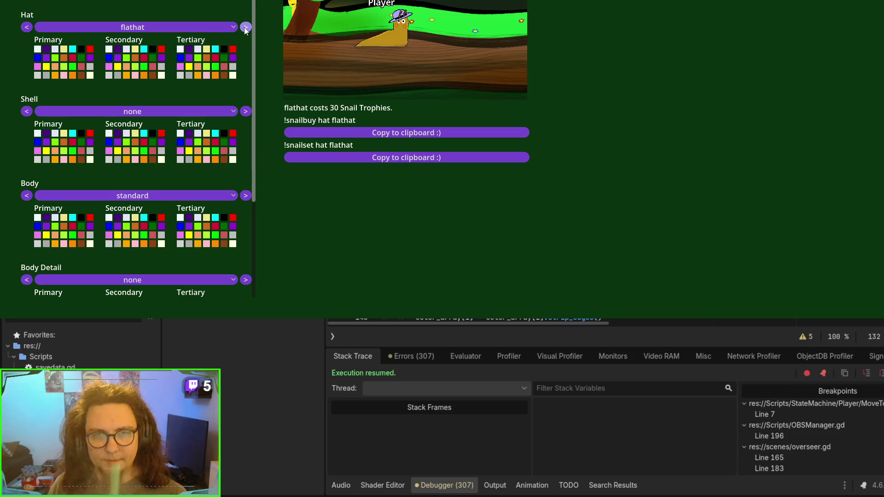
left_click(246, 28)
left_click(246, 28)
left_click(247, 27)
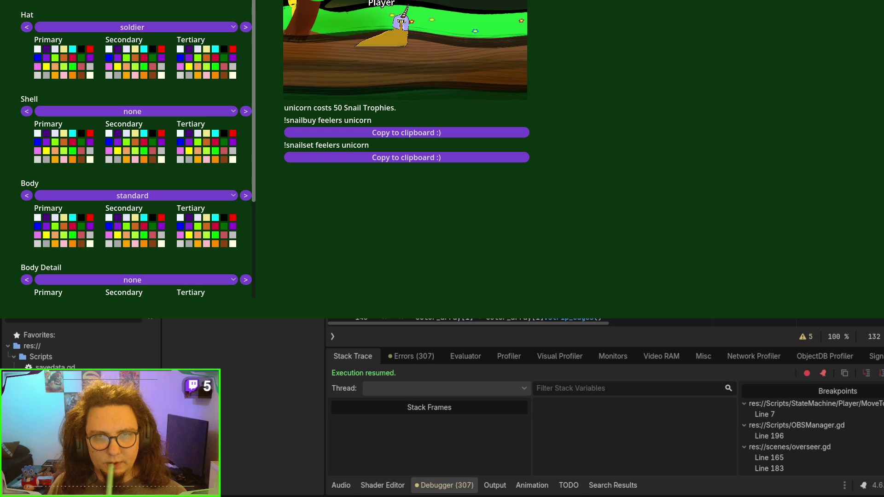
Step: Switch the shell through round to polygon and cycle the body pattern to lcolors
left_click(246, 111)
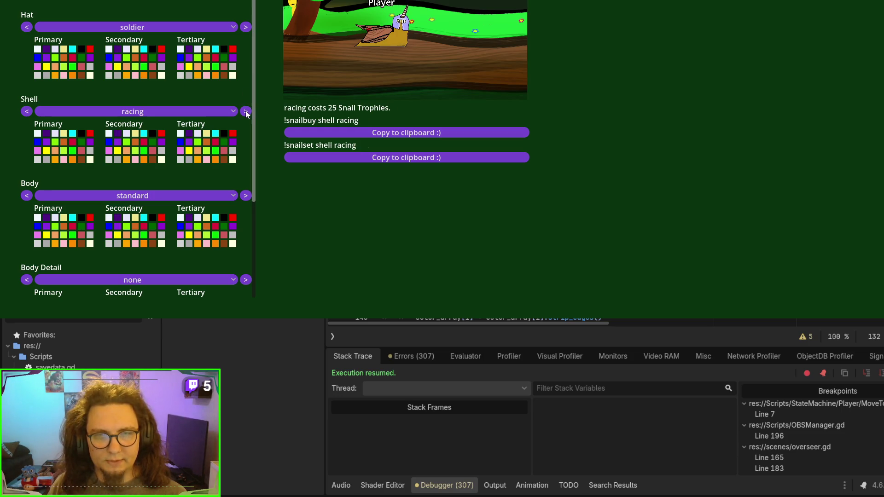
left_click(246, 111)
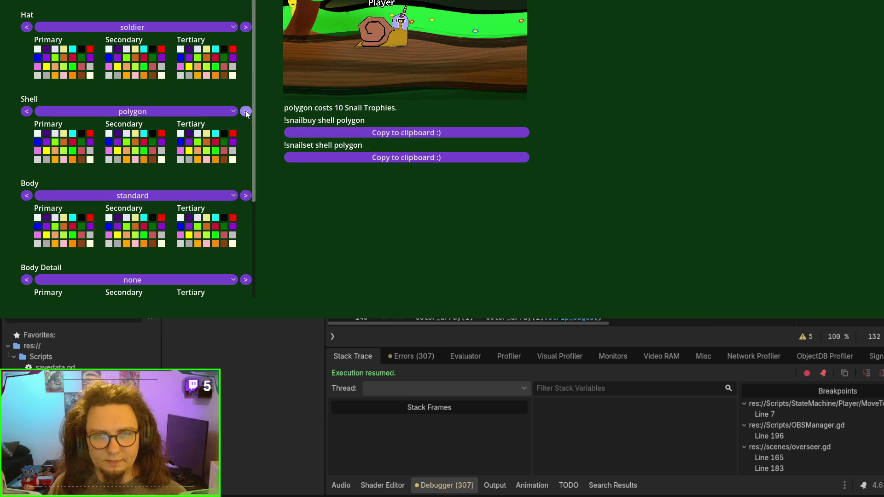
left_click(247, 194)
left_click(247, 195)
left_click(247, 194)
left_click(247, 194)
left_click(248, 195)
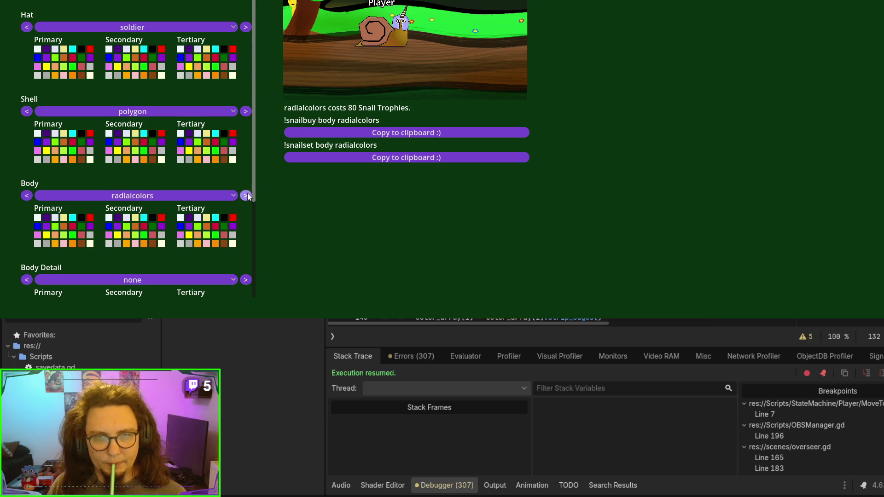
left_click(247, 195)
left_click(247, 194)
left_click(247, 194)
left_click(247, 195)
left_click(247, 194)
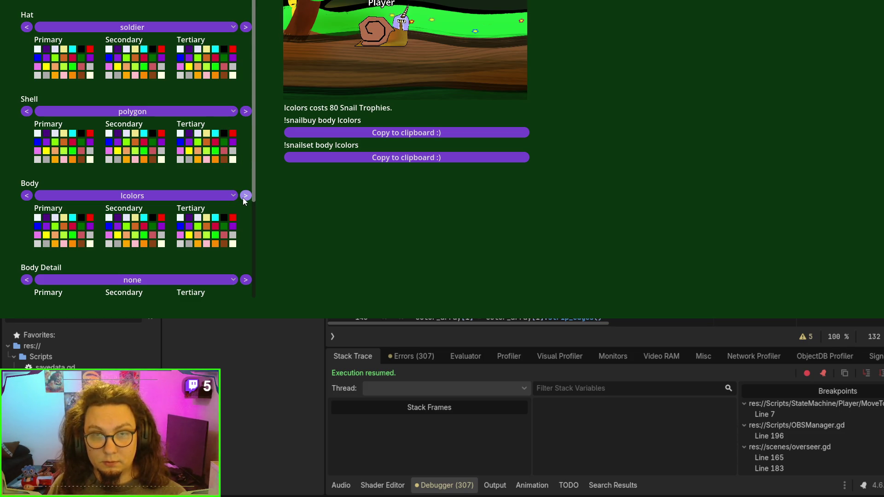
Step: Cycle the body pattern from striped through the options back to standard
key("F8")
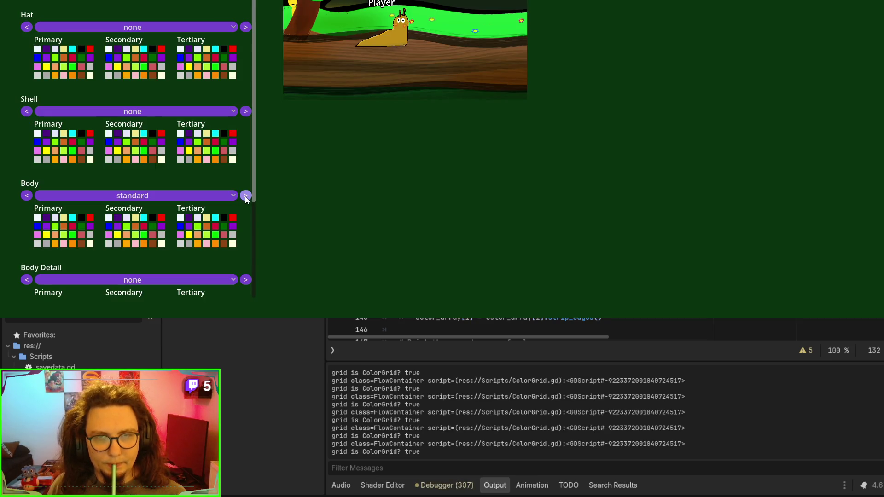
left_click(246, 196)
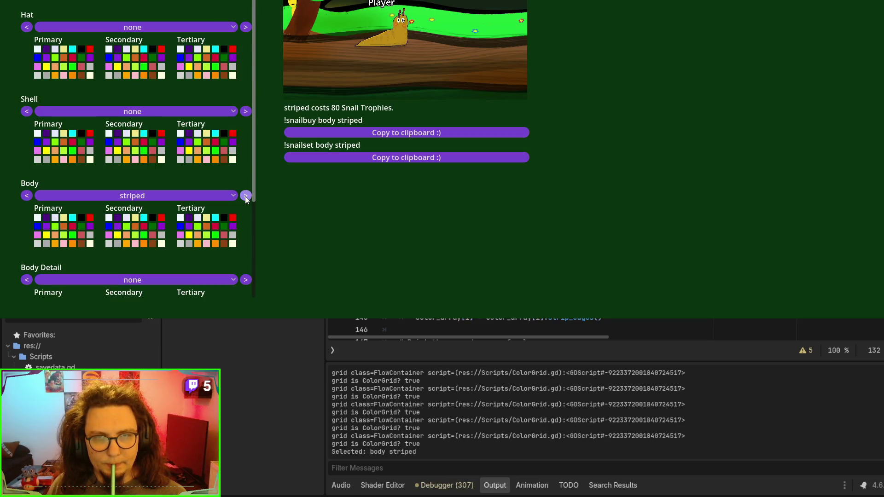
left_click(246, 196)
left_click(245, 196)
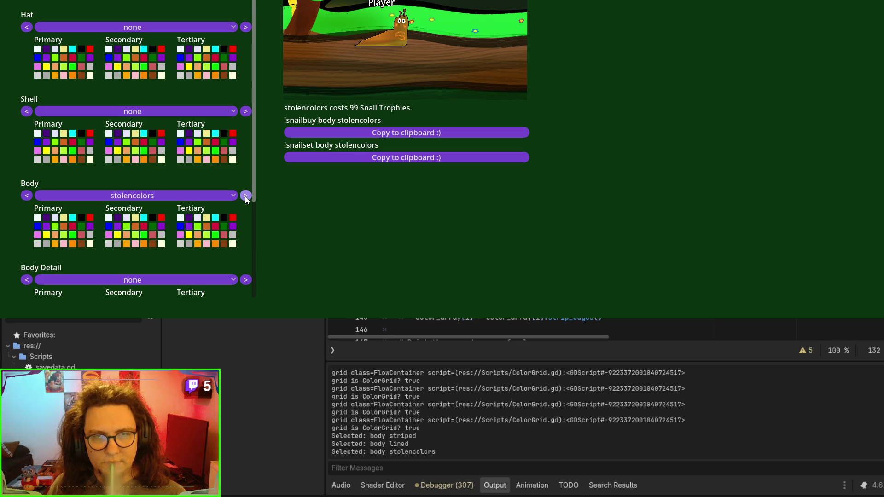
left_click(245, 196)
left_click(246, 196)
left_click(246, 196)
left_click(245, 196)
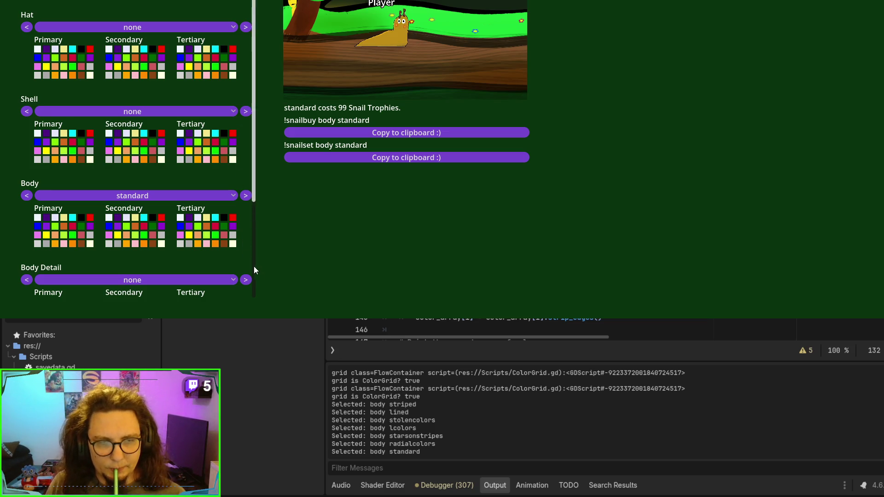
Step: Try the bowtie body detail, leaving bowtie selected
left_click(246, 280)
left_click(246, 280)
left_click(246, 280)
left_click(247, 280)
left_click(246, 280)
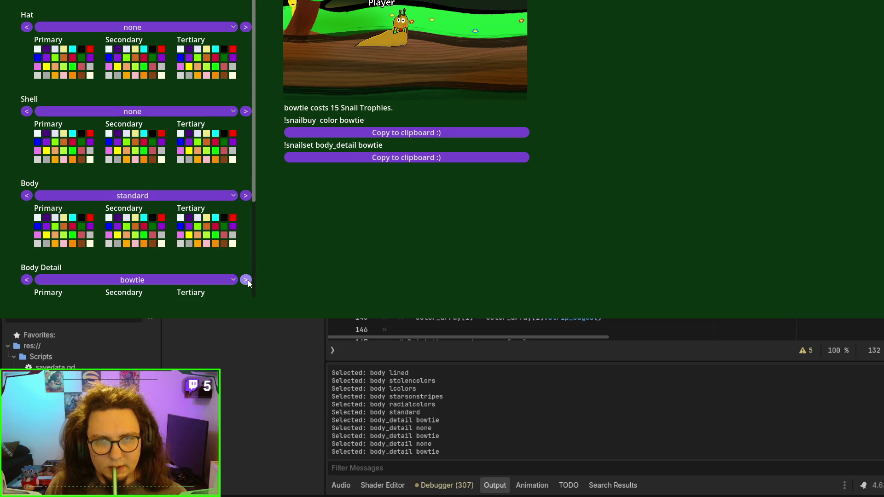
left_click(222, 280)
left_click(222, 279)
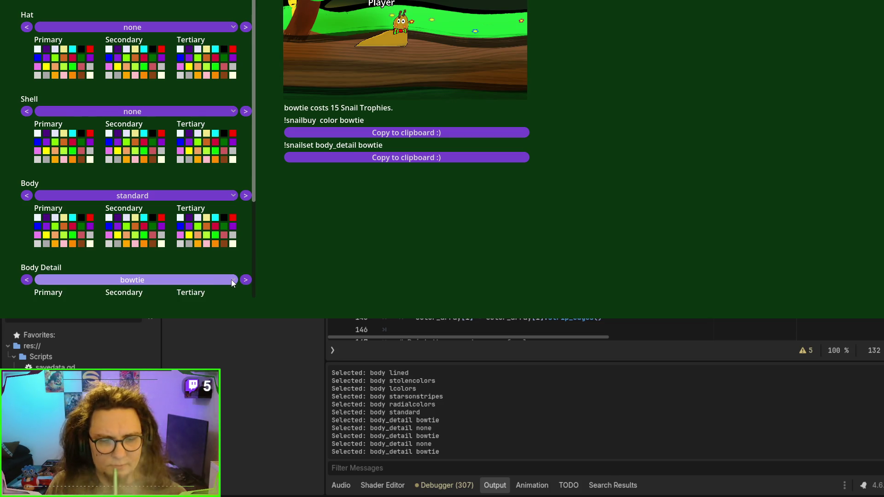
Step: Equip the knight hat, step the shell to rainbow, and stop the game with F8
left_click(220, 25)
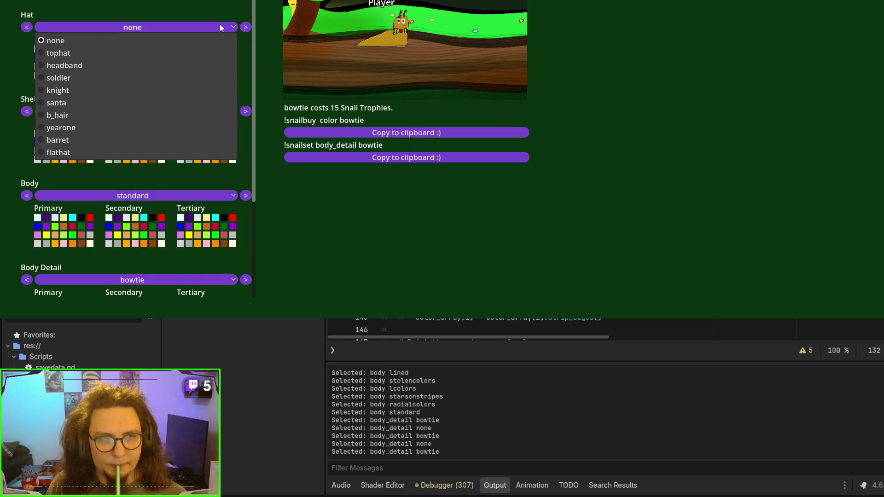
left_click(209, 90)
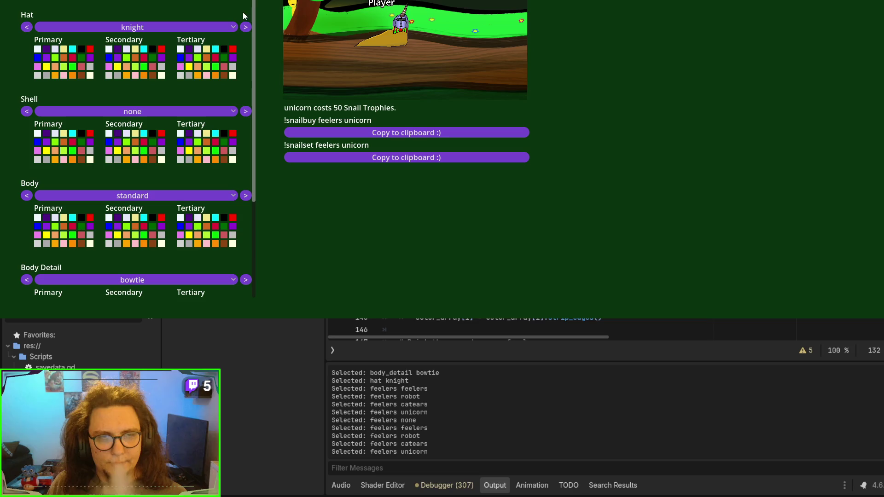
left_click(248, 114)
left_click(248, 114)
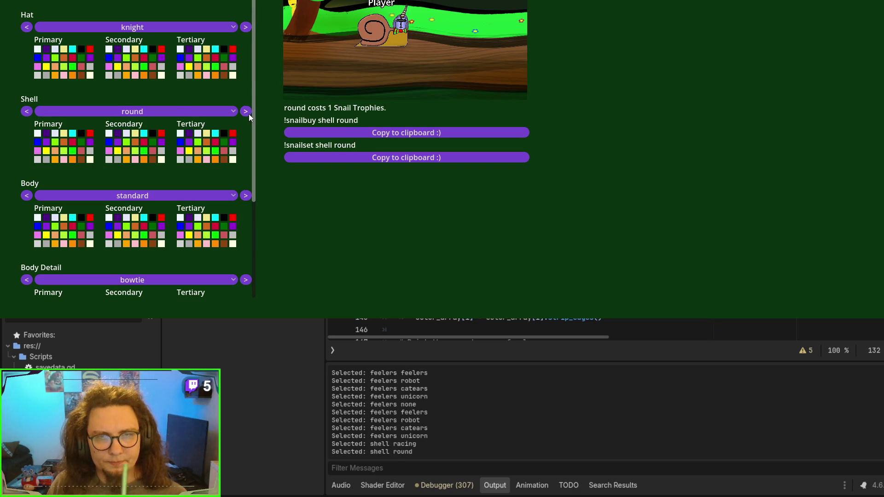
left_click(248, 114)
left_click(248, 114)
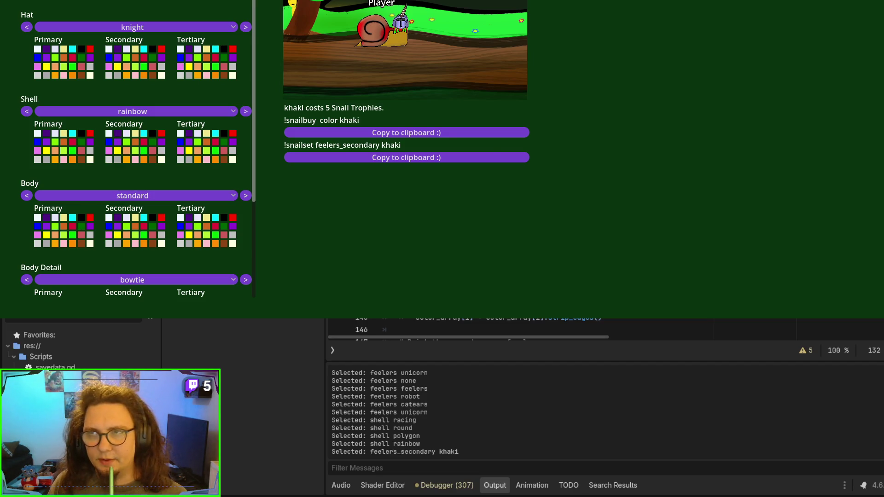
key("F8")
scroll(502, 236, "up", 2)
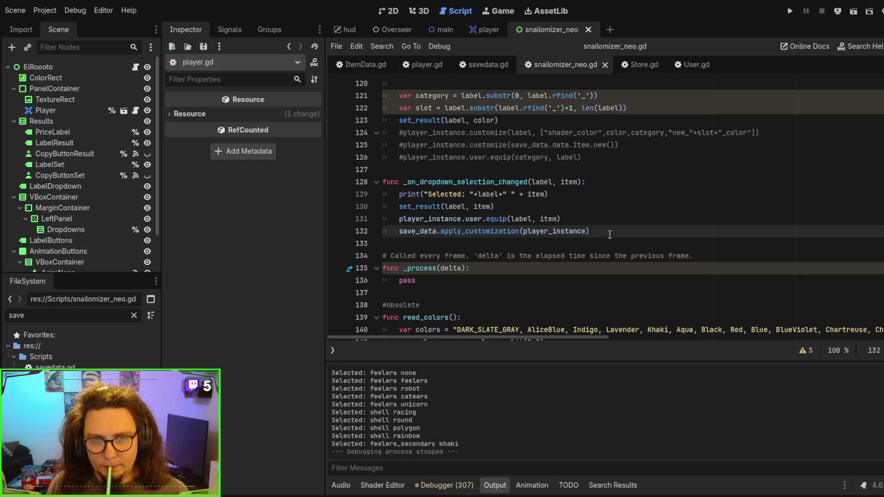
Step: Copy the equip and apply_customization lines into _on_color_changed after set_result
left_click_drag(610, 234, 621, 205)
key("ctrl+c")
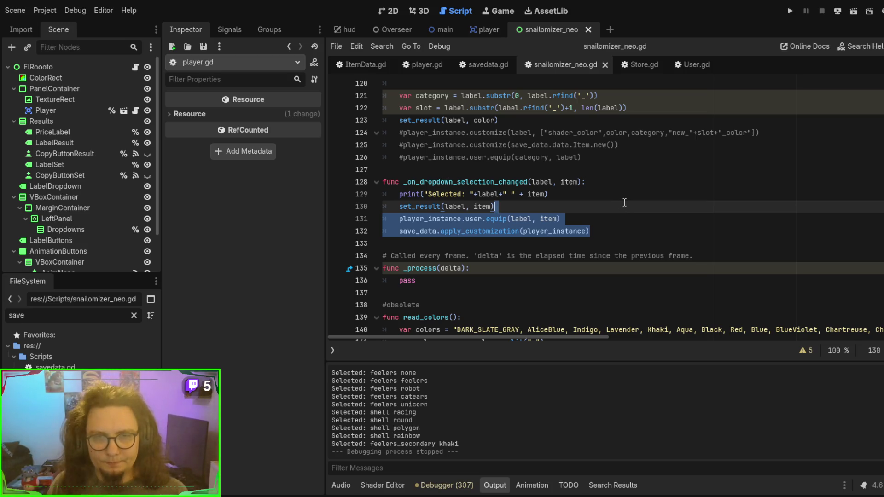
scroll(618, 212, "up", 2)
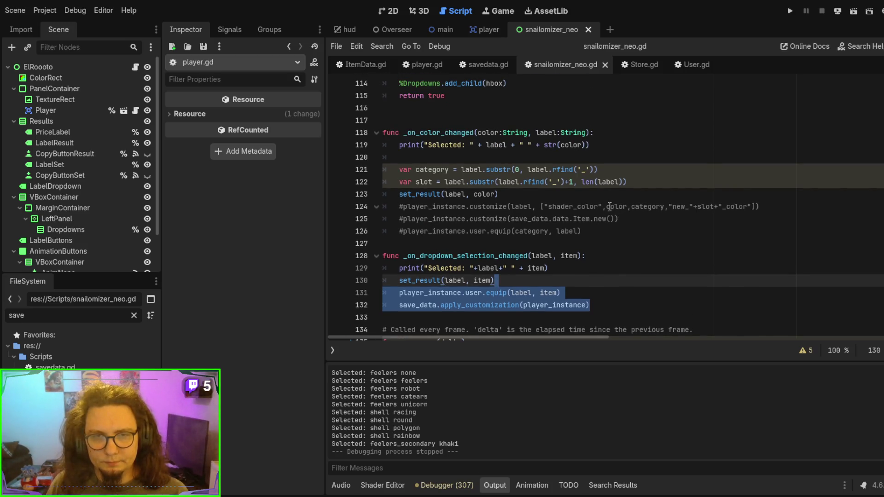
left_click(616, 194)
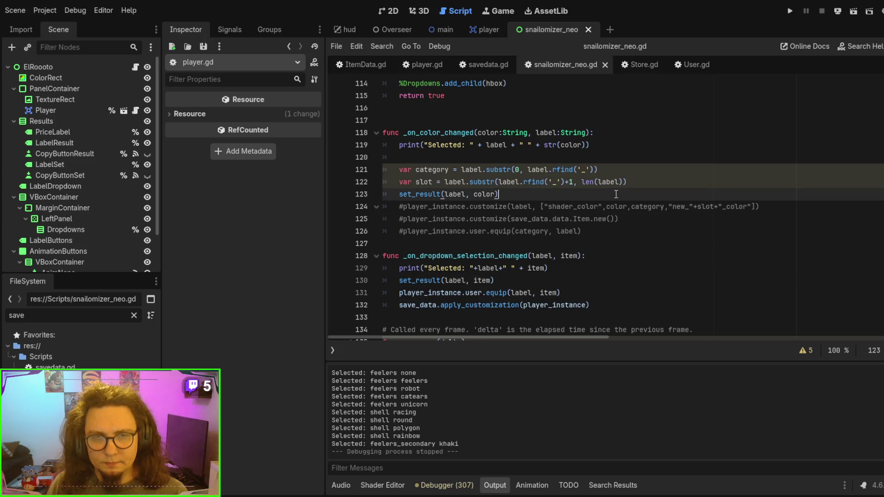
key("ctrl+v")
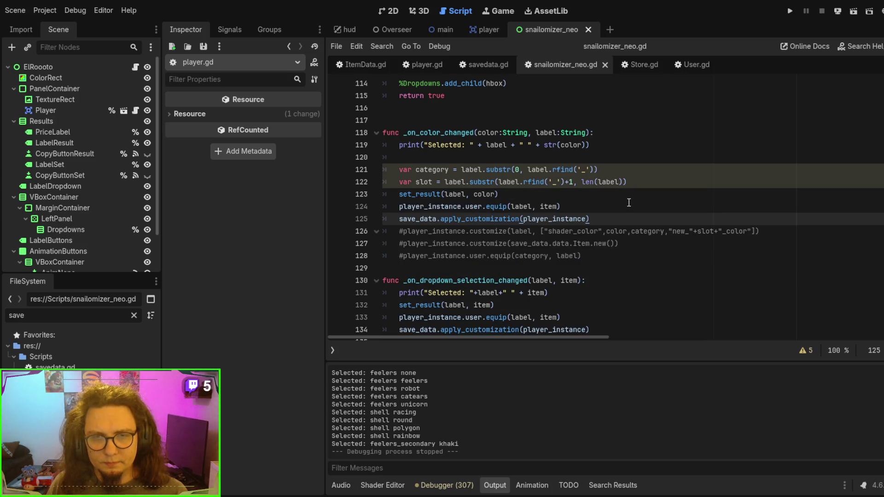
Step: Change the pasted call to equip(category, slot), replacing label and item
double_click(433, 170)
key("ctrl+c")
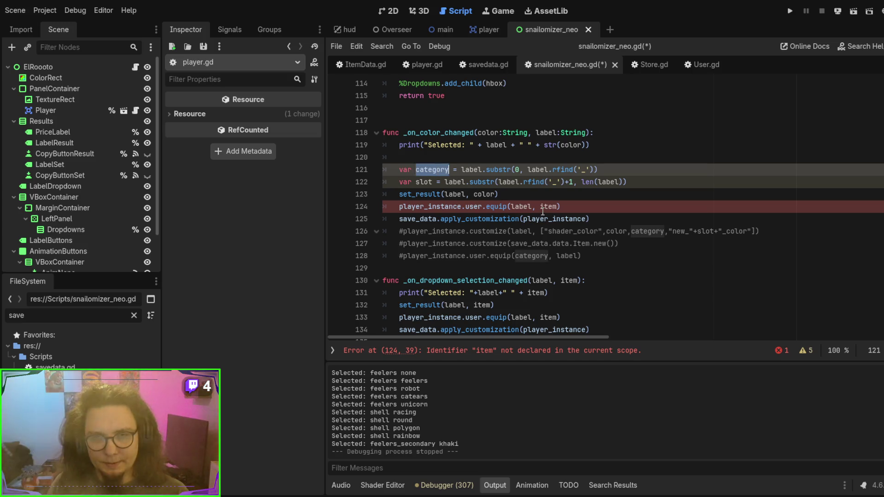
double_click(518, 206)
key("ctrl+v")
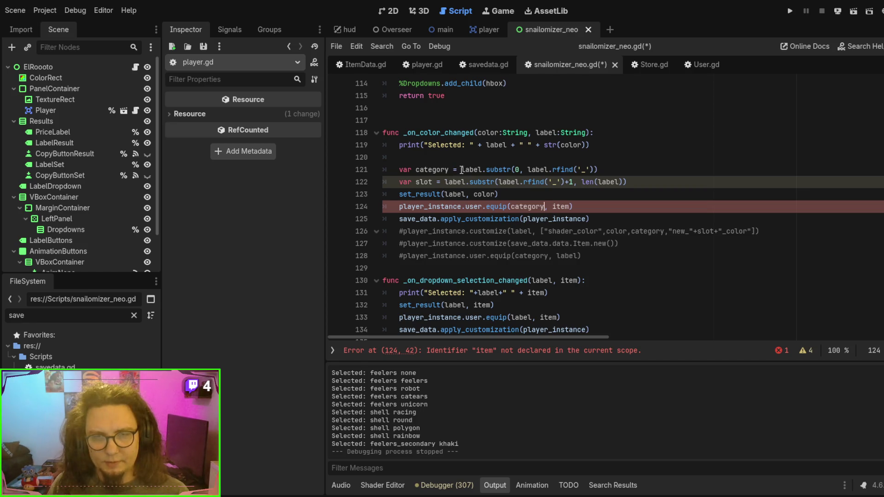
double_click(417, 181)
key("ctrl+c")
left_click(558, 207)
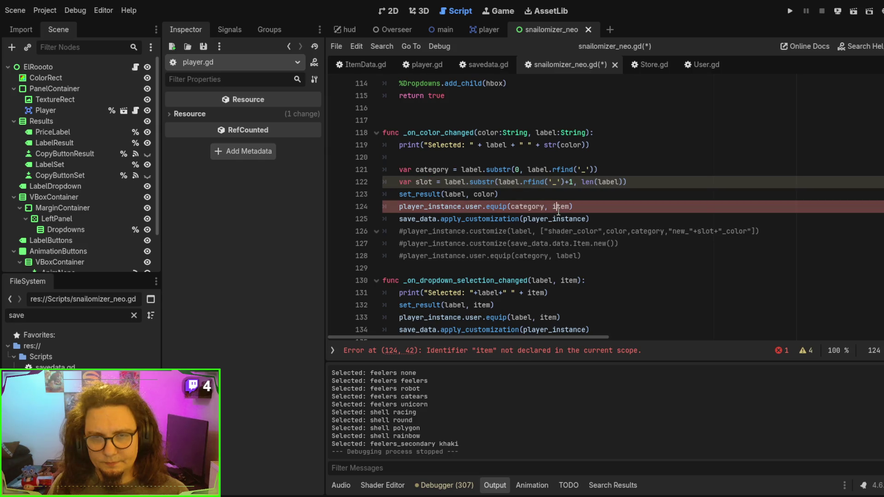
double_click(560, 206)
key("ctrl+v")
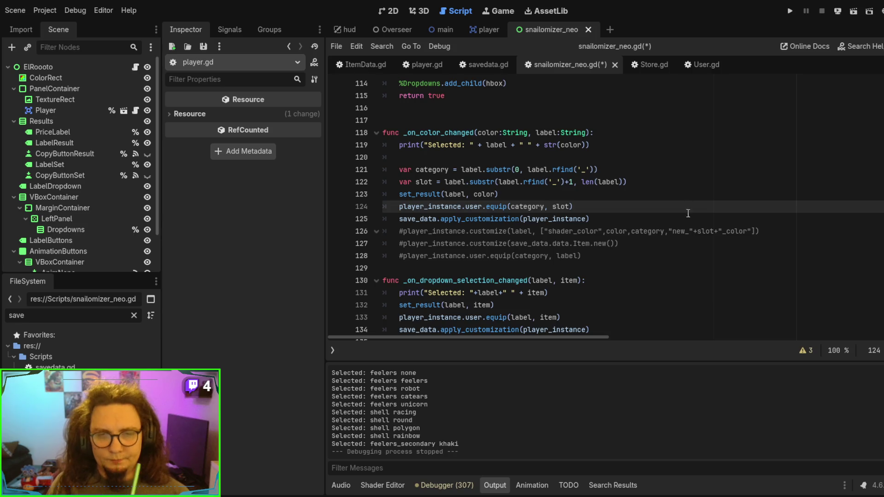
scroll(688, 231, "down", 2)
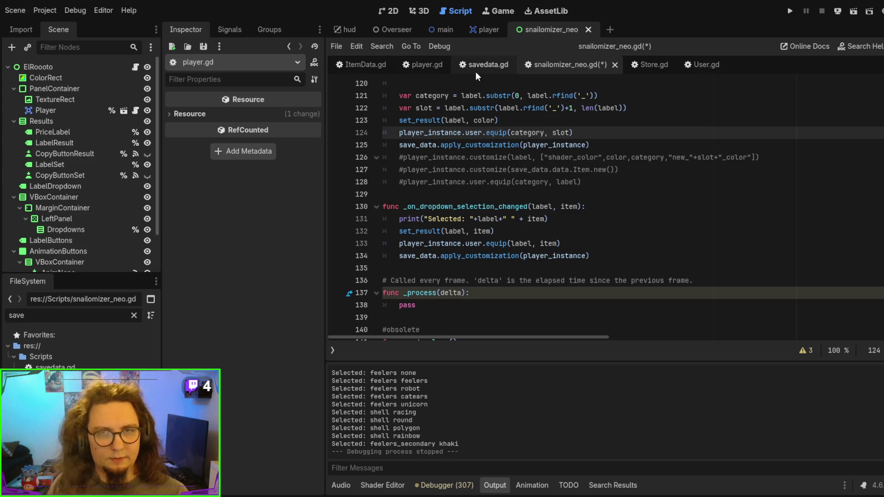
Step: Show ItemData.gd at its get_item function and type 'main' into the FileSystem filter
left_click(352, 65)
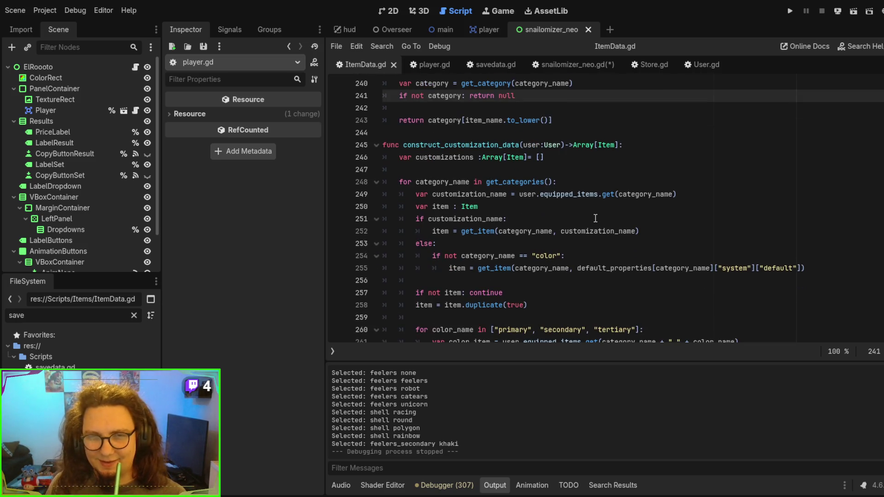
scroll(578, 166, "up", 1)
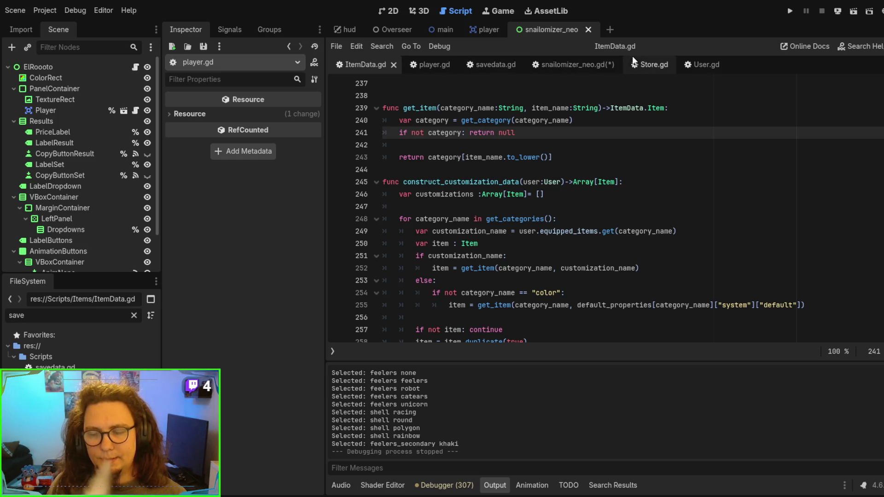
left_click(446, 168)
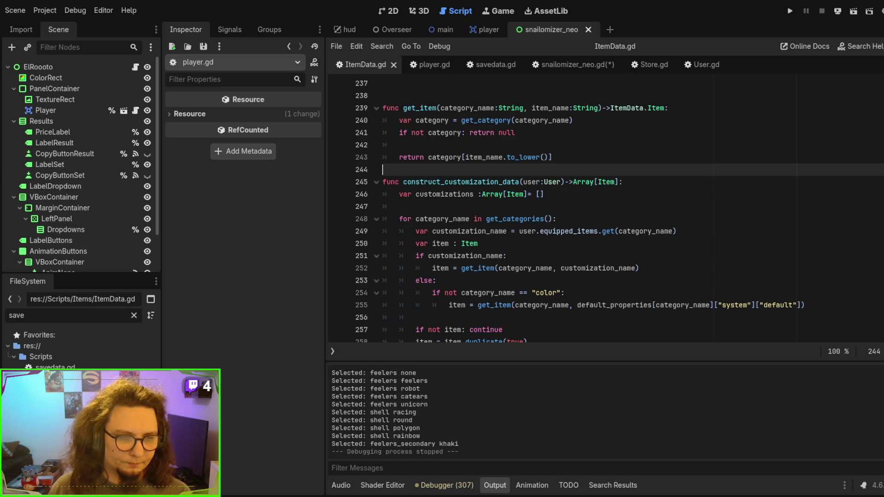
key("ctrl+a")
type("mma")
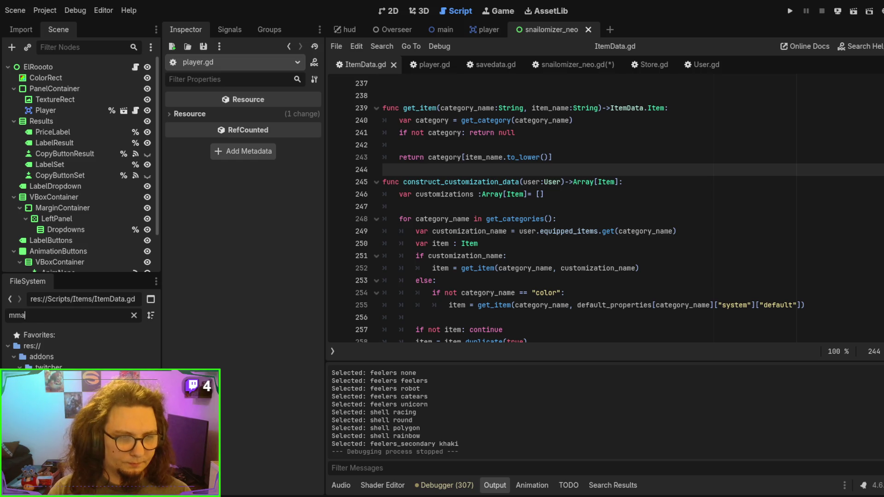
Step: Filter the script list to 'main', open main.gd and select the _on_customize_player function
key("BackSpace")
key("BackSpace")
type("ain")
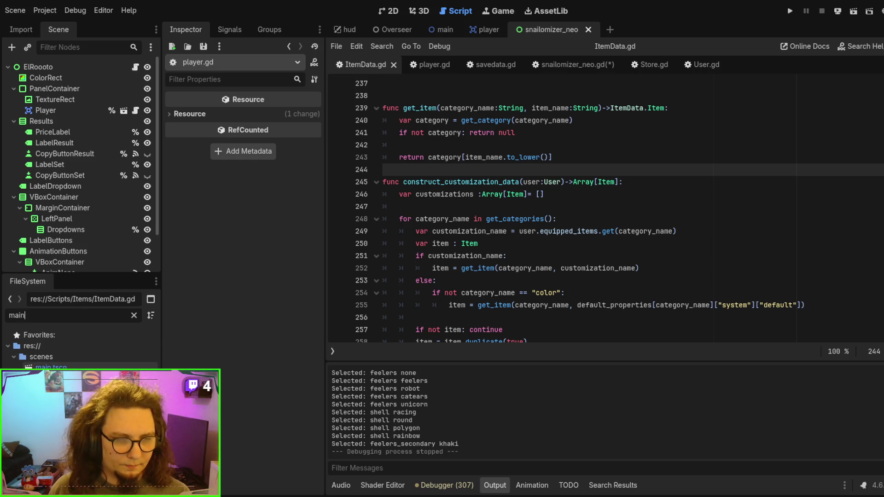
double_click(51, 389)
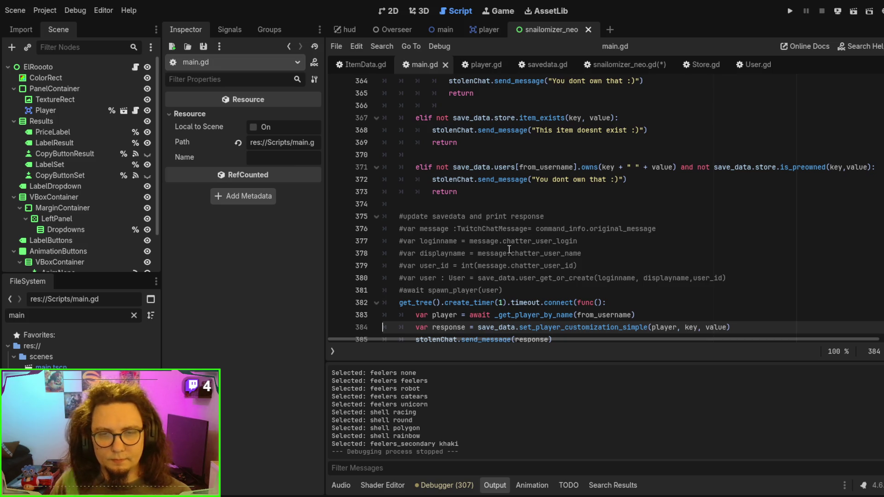
scroll(536, 229, "up", 6)
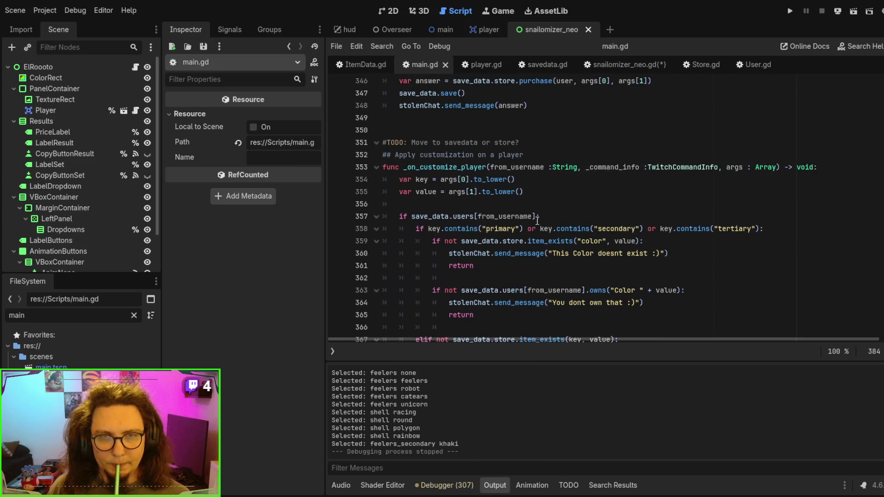
double_click(448, 168)
scroll(563, 230, "down", 1)
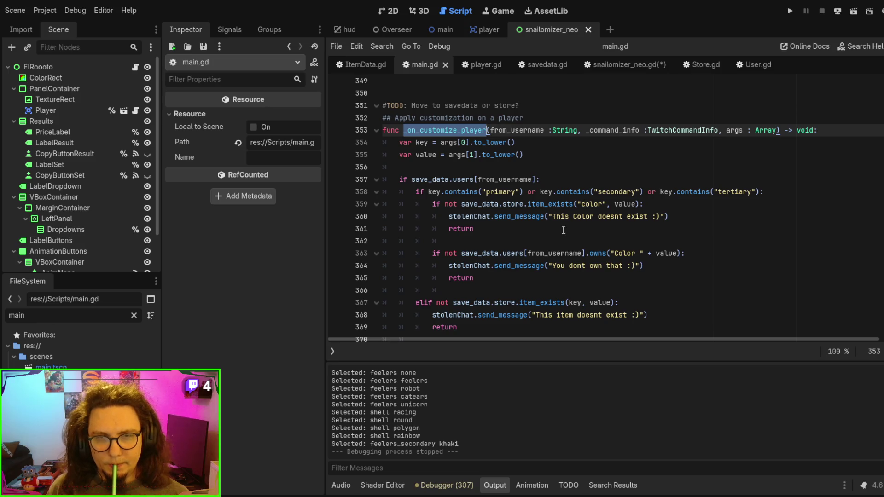
scroll(563, 230, "down", 1)
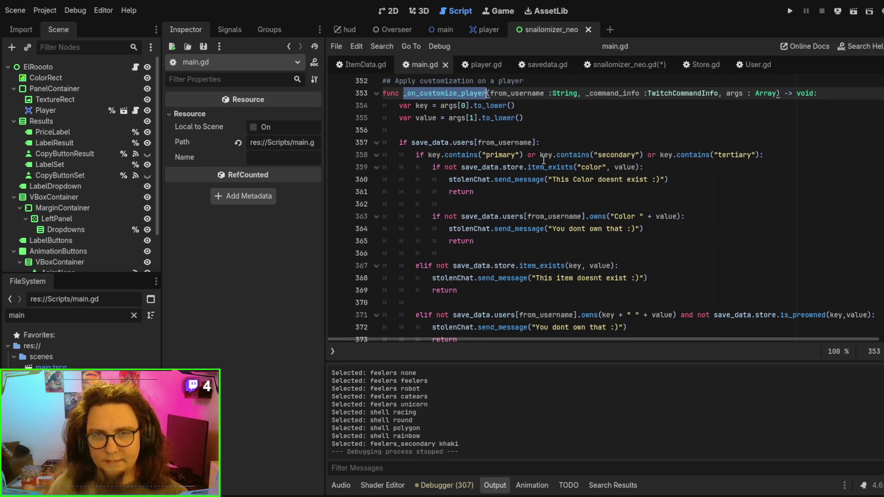
Step: Review the colour-key check and set_player_customization_simple call, then switch to the main scene
left_click(507, 157)
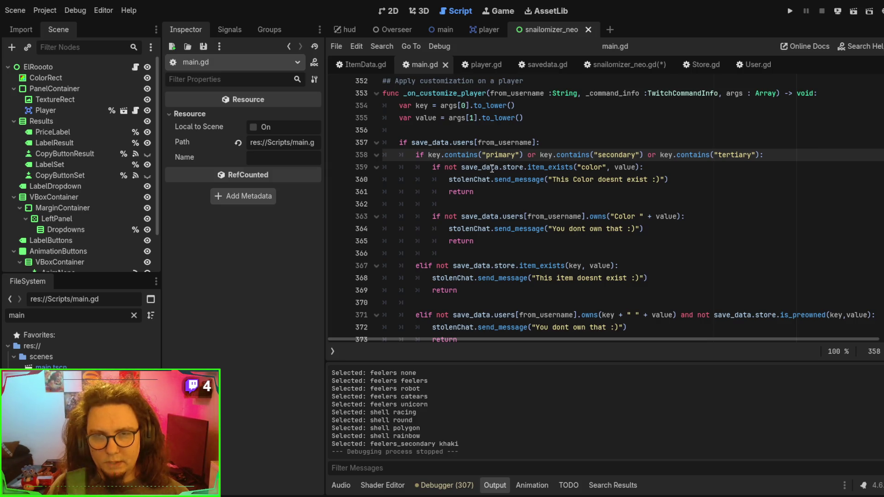
double_click(622, 169)
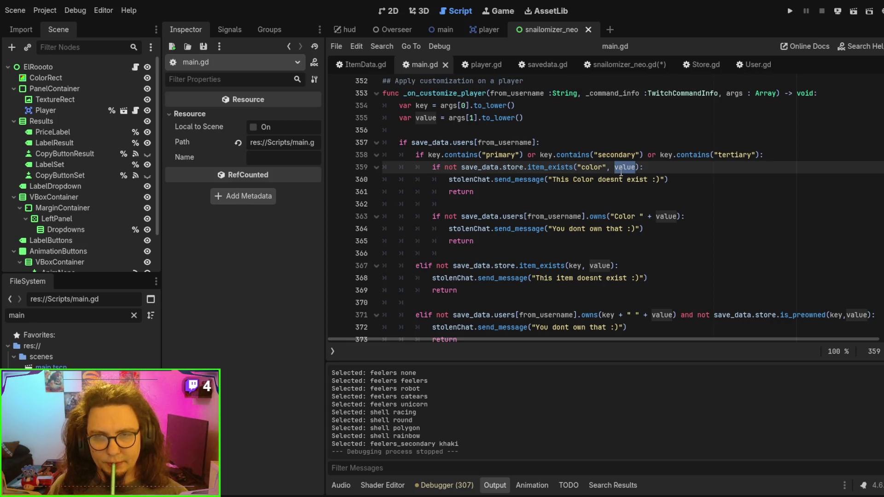
scroll(544, 193, "down", 3)
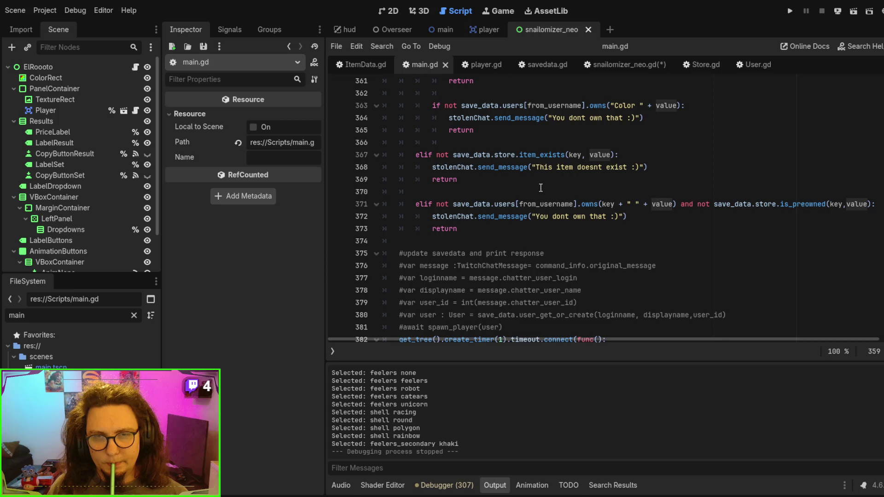
scroll(541, 188, "down", 4)
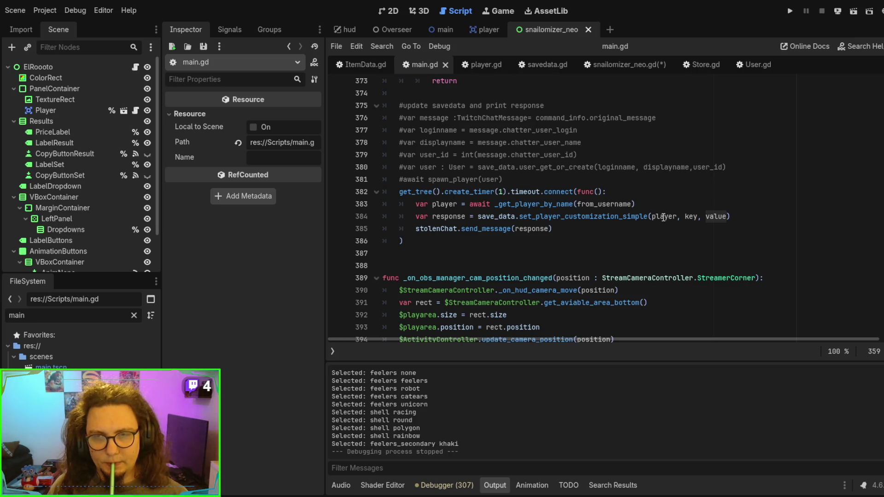
double_click(647, 217)
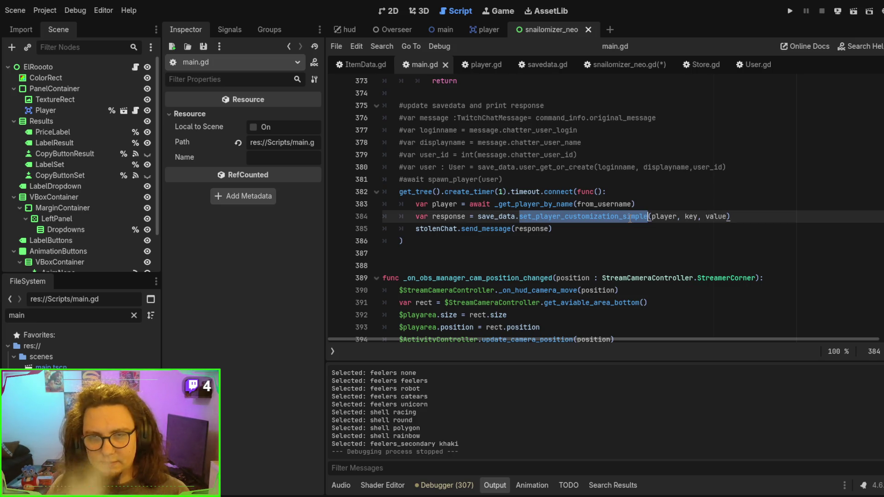
scroll(694, 211, "up", 7)
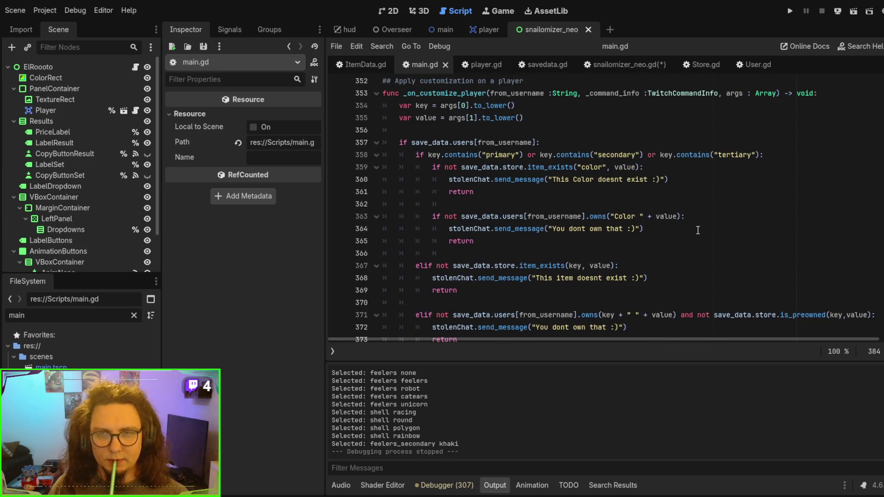
scroll(698, 230, "down", 6)
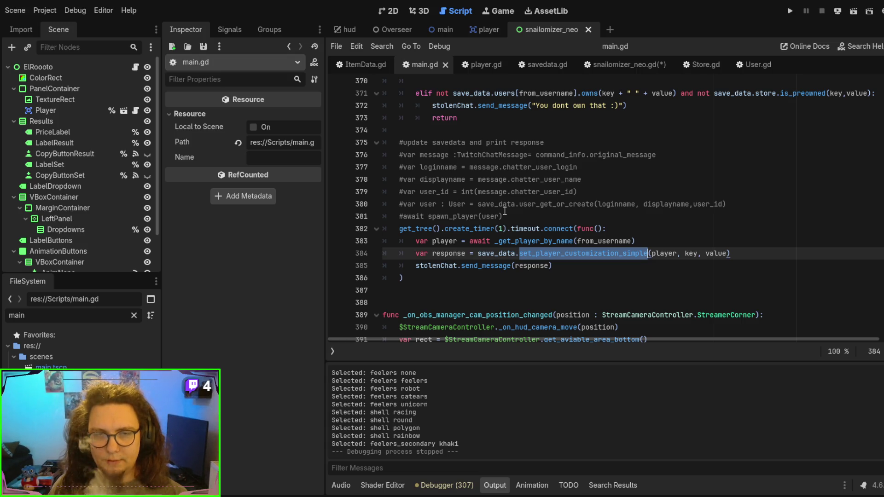
scroll(504, 211, "up", 4)
scroll(505, 211, "down", 5)
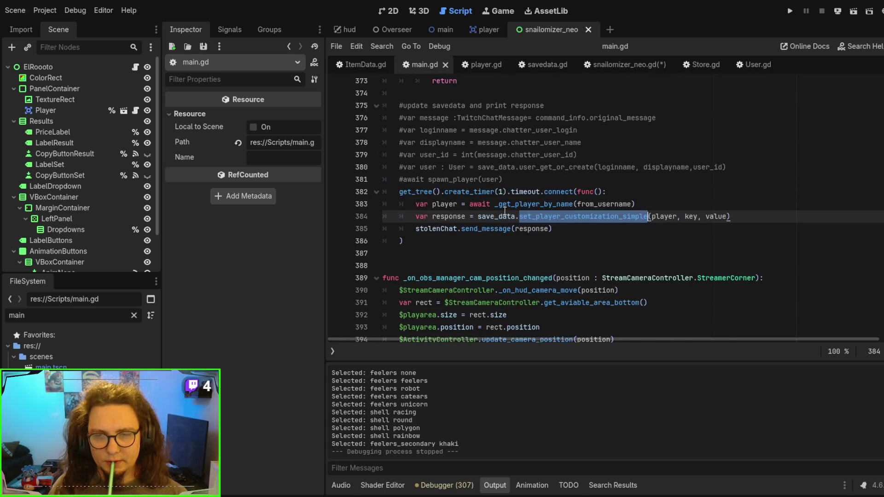
scroll(504, 211, "down", 2)
scroll(505, 211, "up", 3)
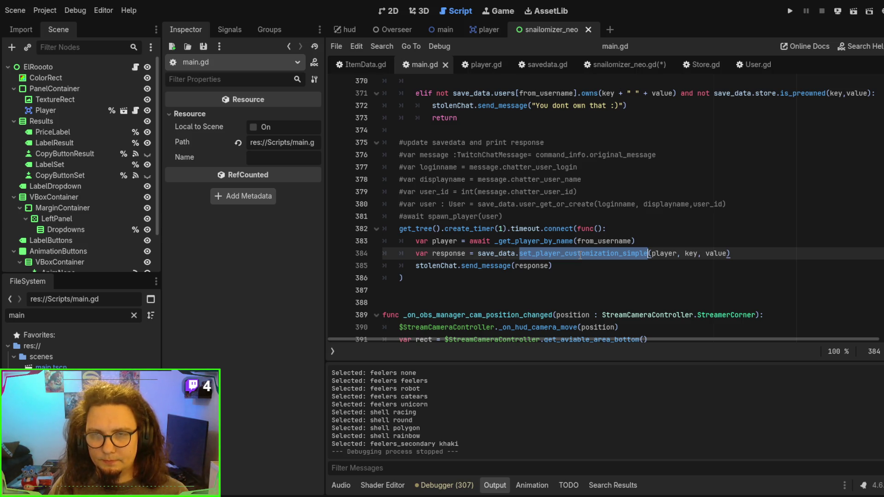
left_click(537, 192)
left_click(442, 29)
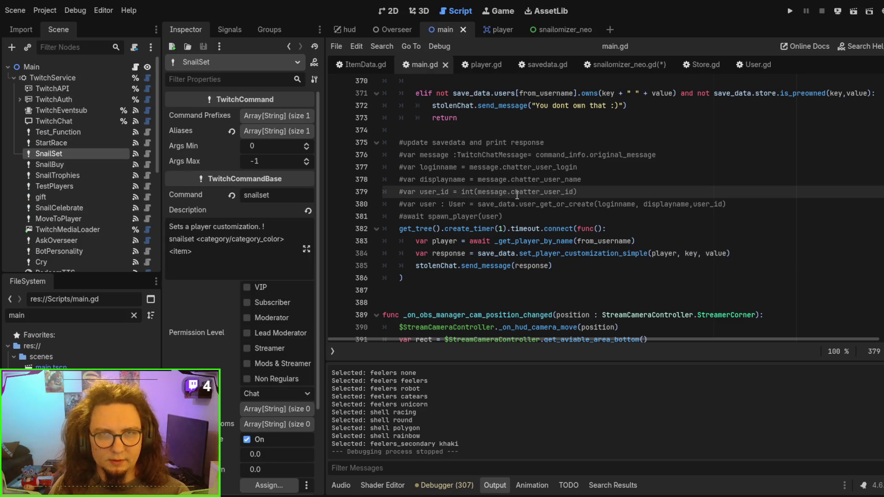
Step: Run the project and select the live Player node under Main > Players in the Remote tree
key("F5")
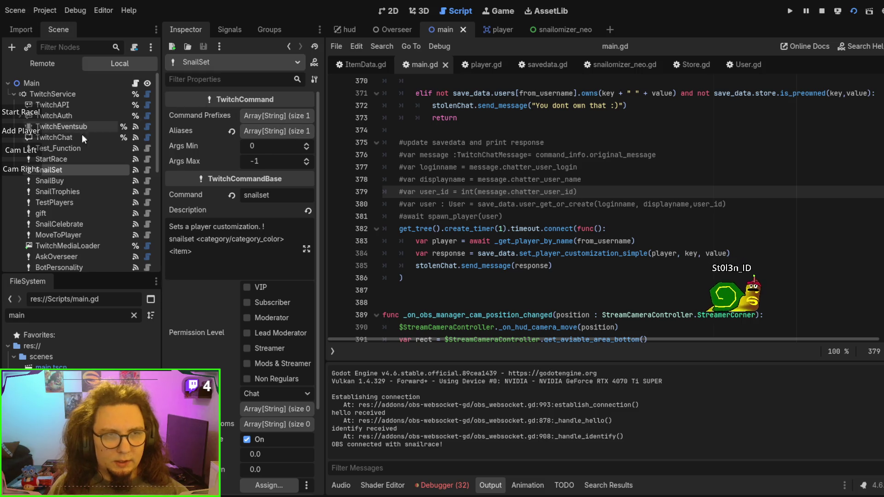
left_click(55, 65)
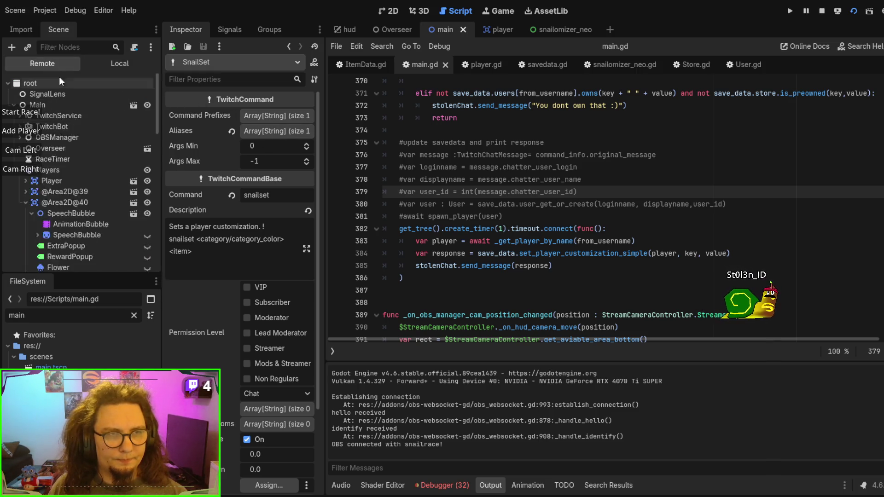
left_click(14, 106)
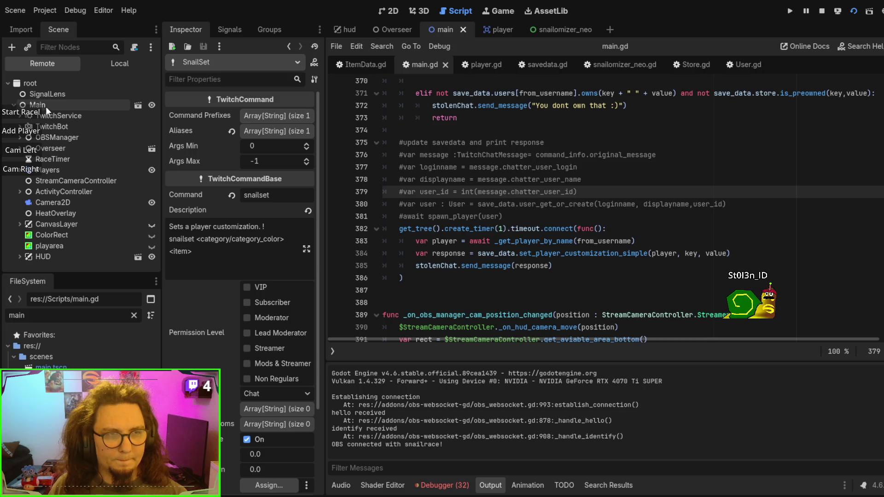
left_click(58, 170)
left_click(51, 181)
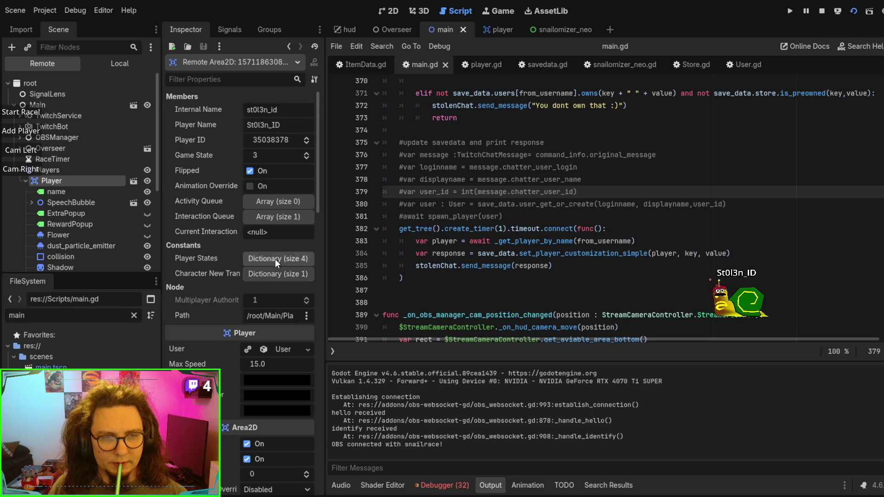
Step: Inspect the Player's User > Equipped Items, checking body_detail_primary, then stop the game
scroll(275, 258, "down", 4)
scroll(274, 258, "up", 4)
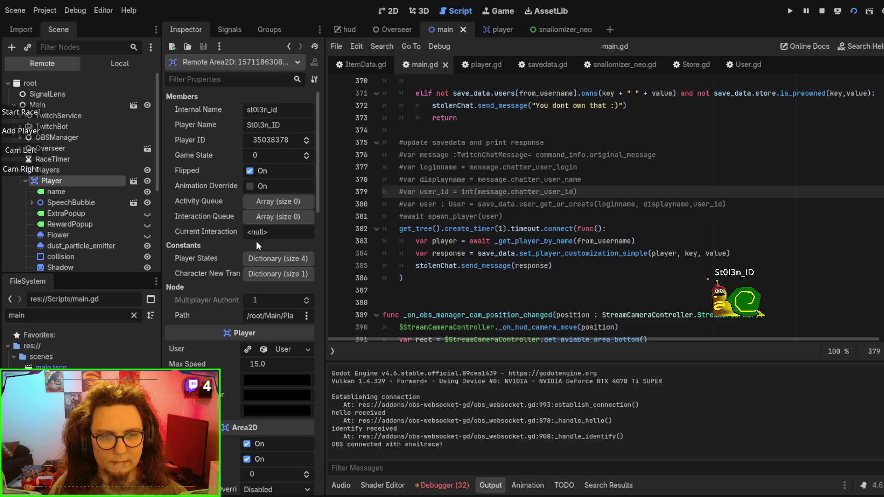
scroll(274, 282, "down", 3)
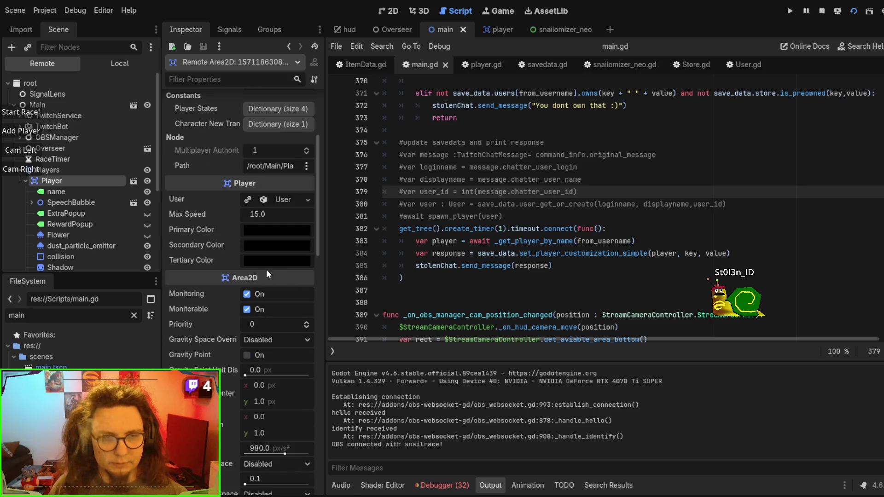
scroll(266, 272, "up", 3)
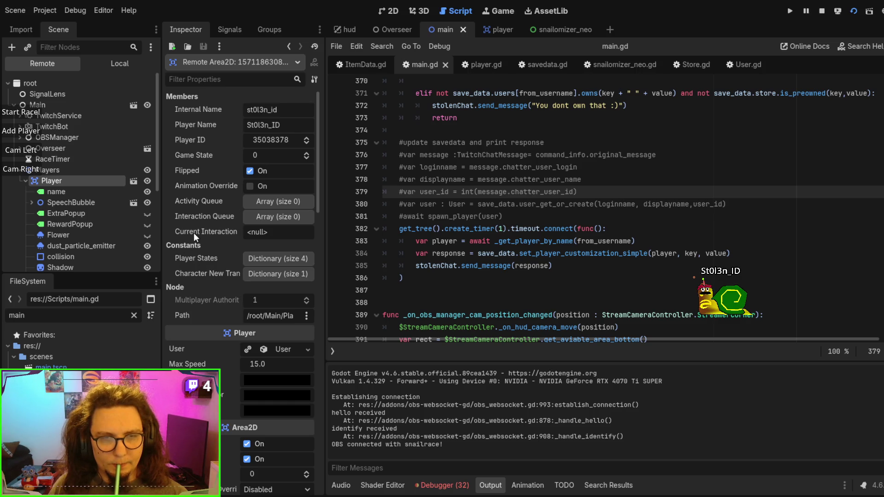
scroll(194, 233, "down", 3)
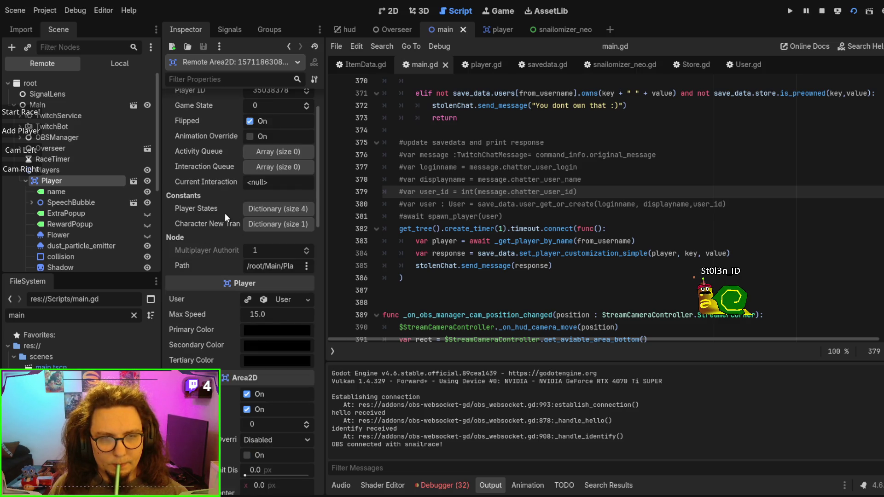
left_click(290, 299)
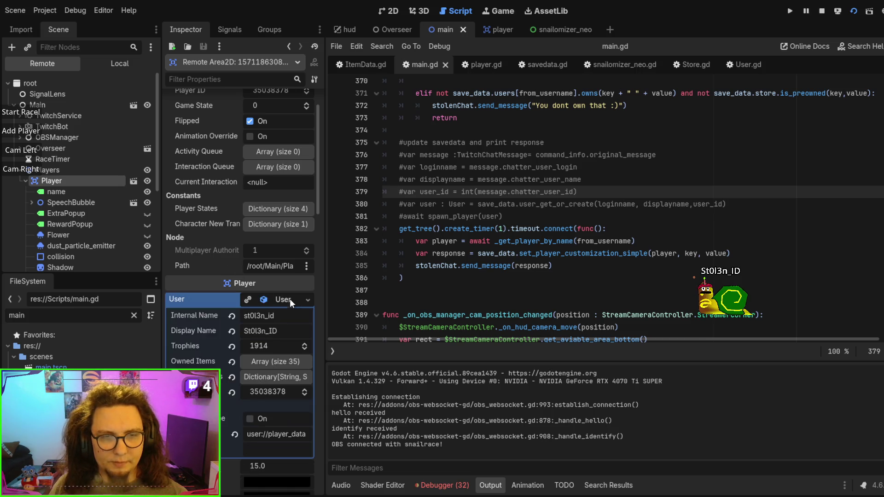
scroll(264, 261, "down", 8)
left_click(274, 225)
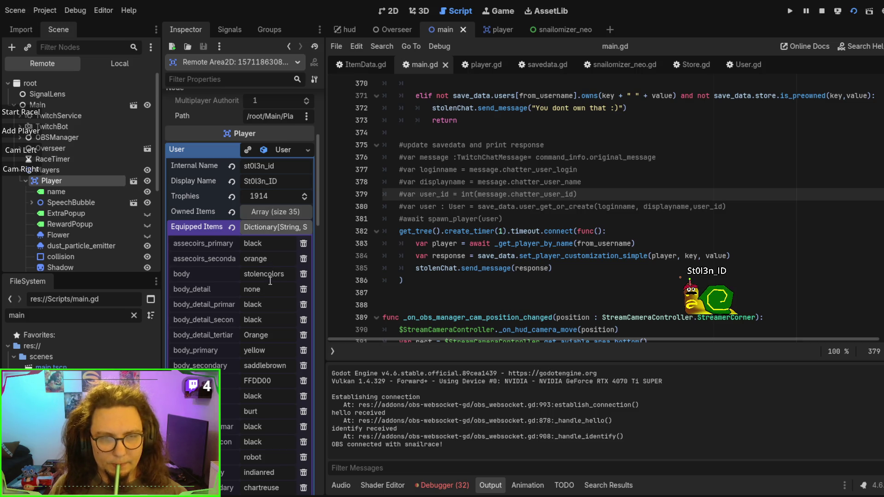
scroll(271, 281, "down", 3)
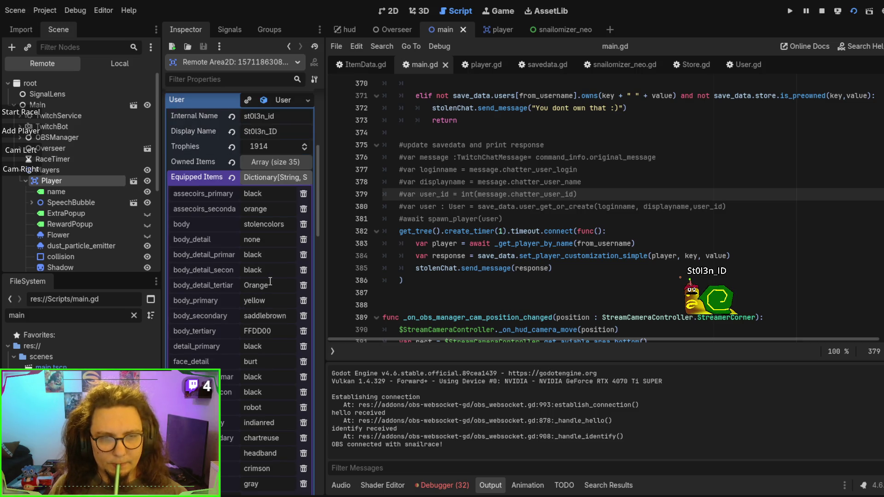
left_click(202, 255)
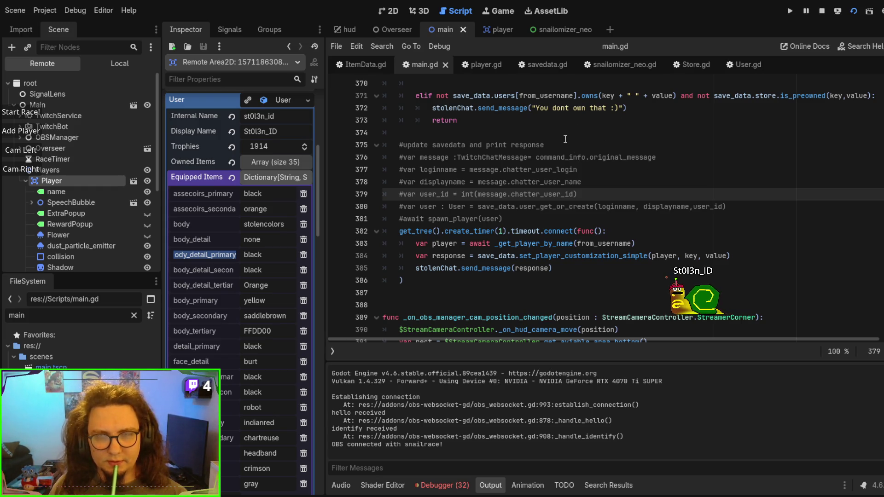
left_click(821, 11)
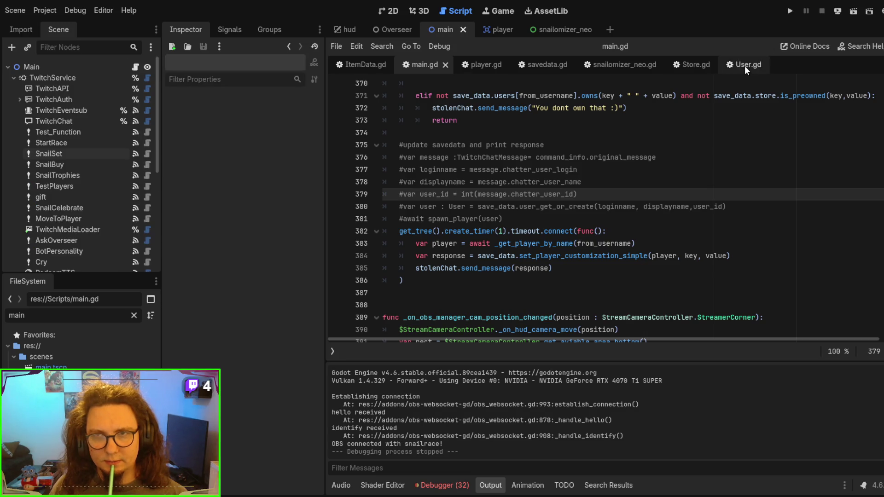
Step: Set a breakpoint on line 123 of snailomizer_neo.gd and rerun the project with F5
left_click(744, 65)
left_click(608, 63)
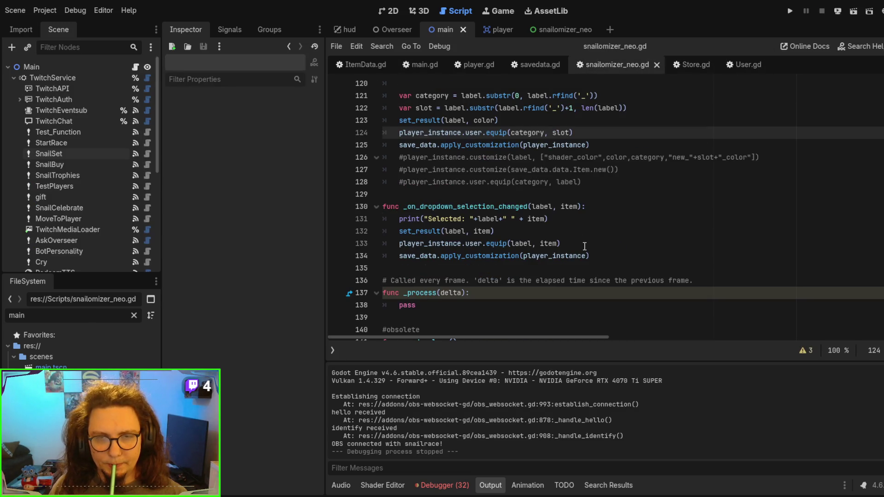
scroll(585, 246, "up", 2)
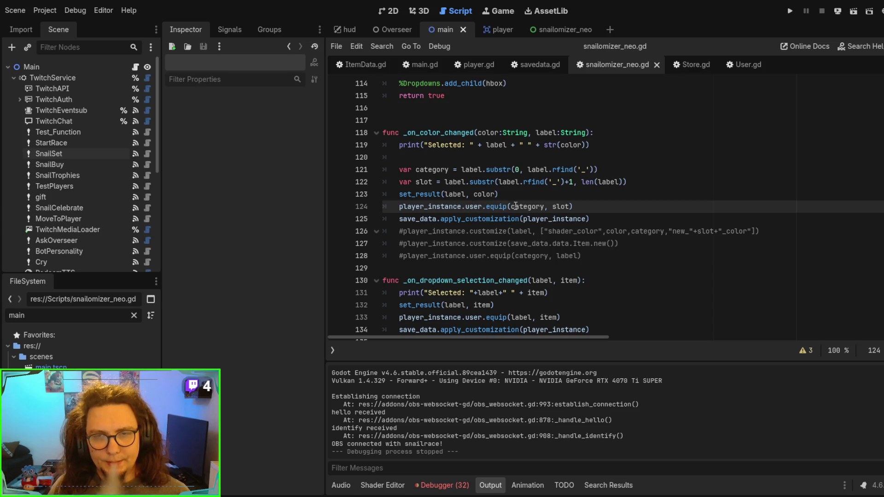
left_click(335, 196)
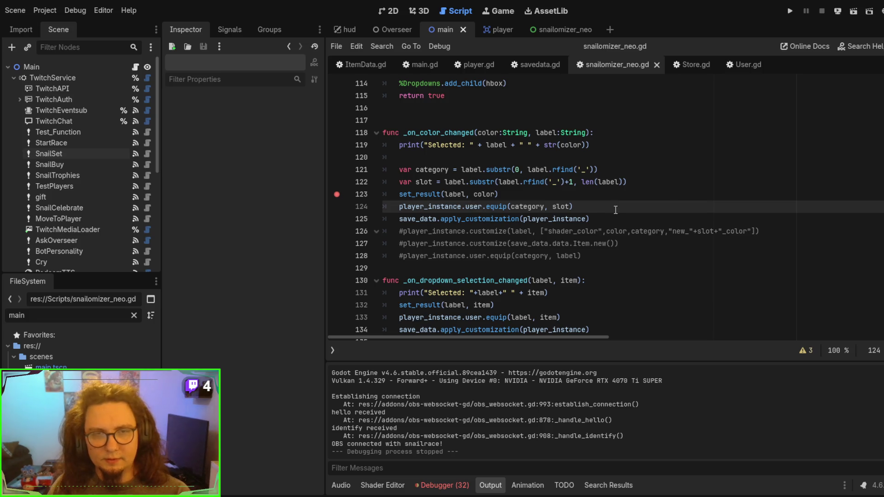
key("F5")
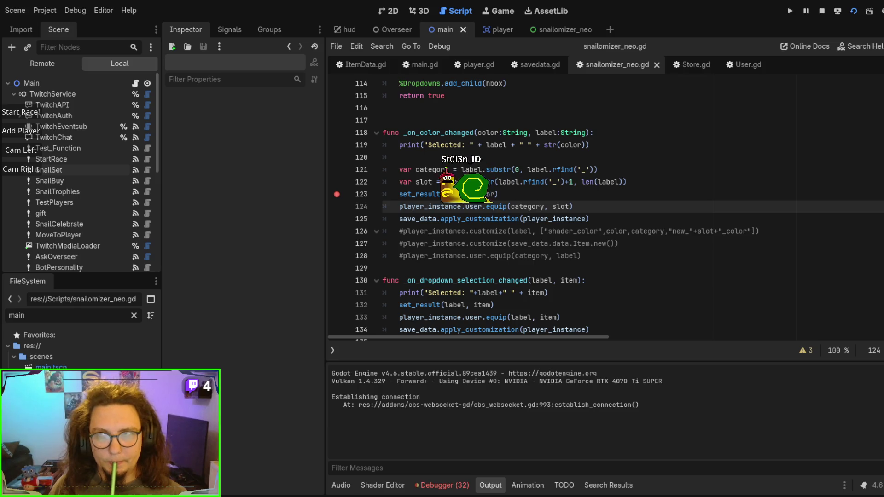
Step: Resume past the first breakpoint, pick indigo for Body Primary, and continue after checking locals
key("F8")
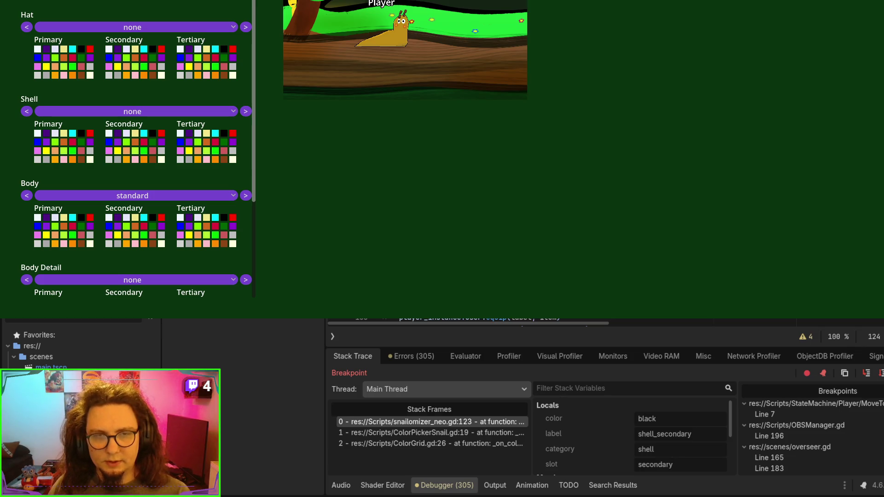
key("F8")
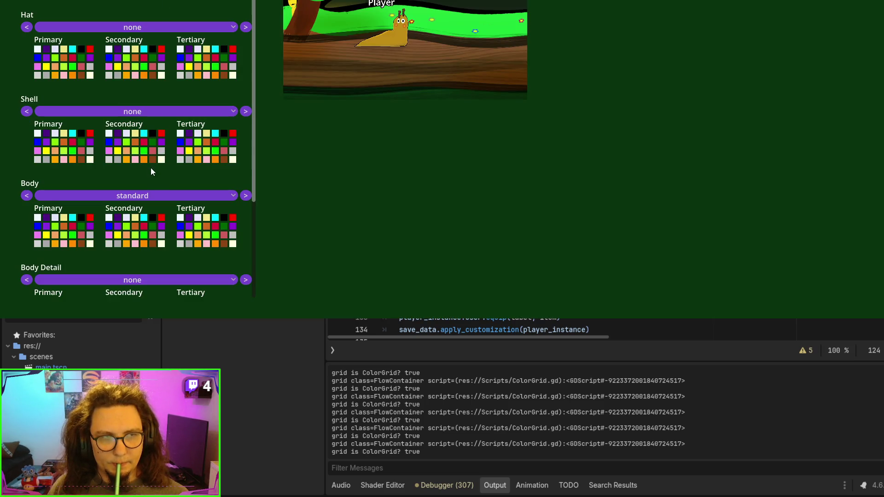
left_click(47, 219)
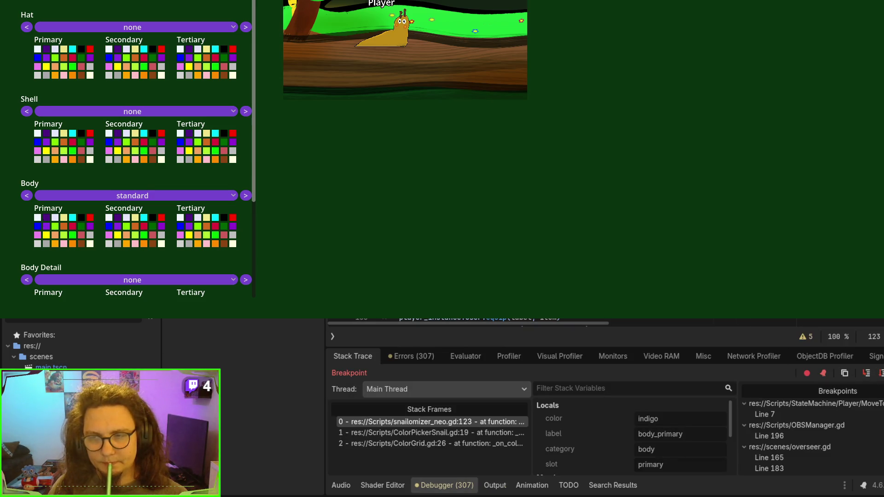
key("F12")
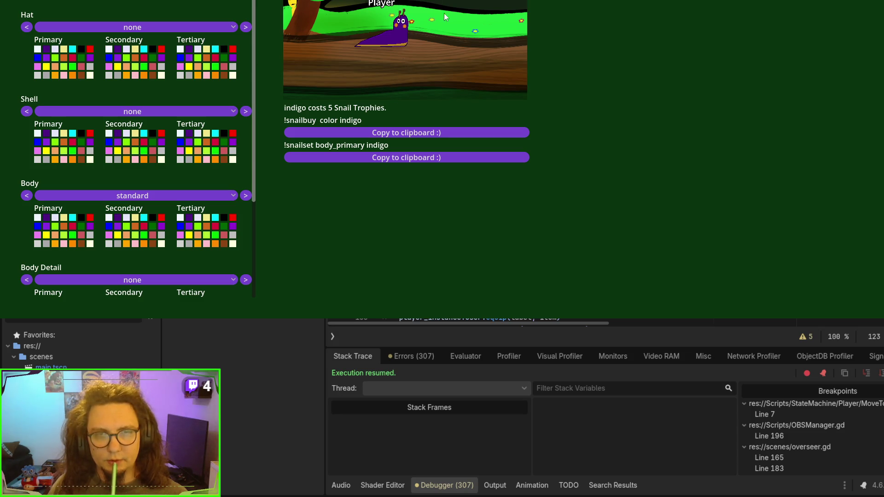
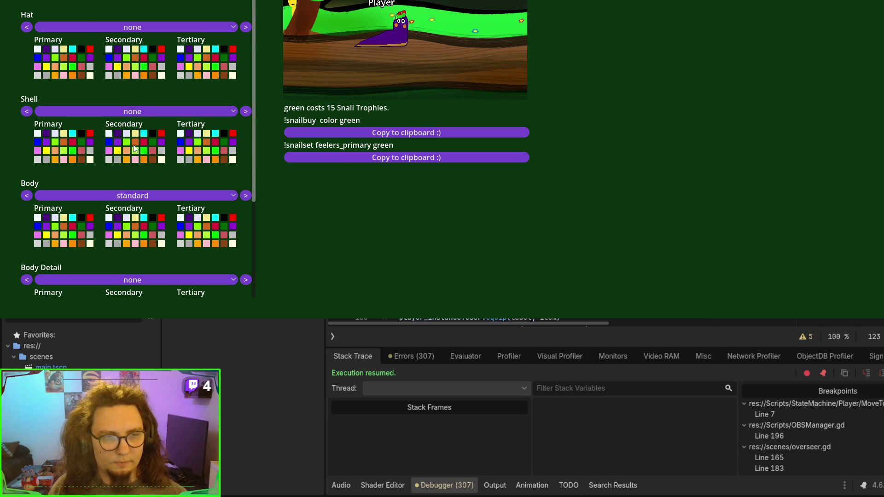
Step: Give the snail a round shell with pink secondary, crimson then indigo tertiary, and lavender primary colours
left_click(135, 160)
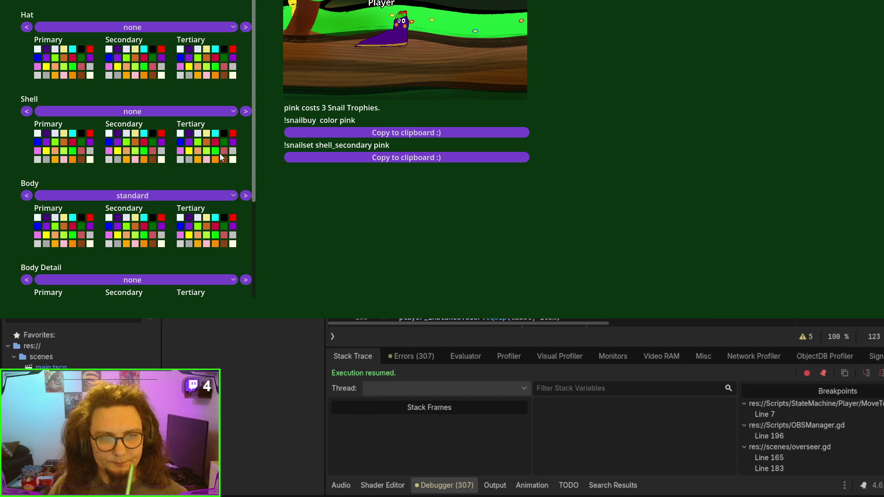
left_click(246, 112)
left_click(245, 111)
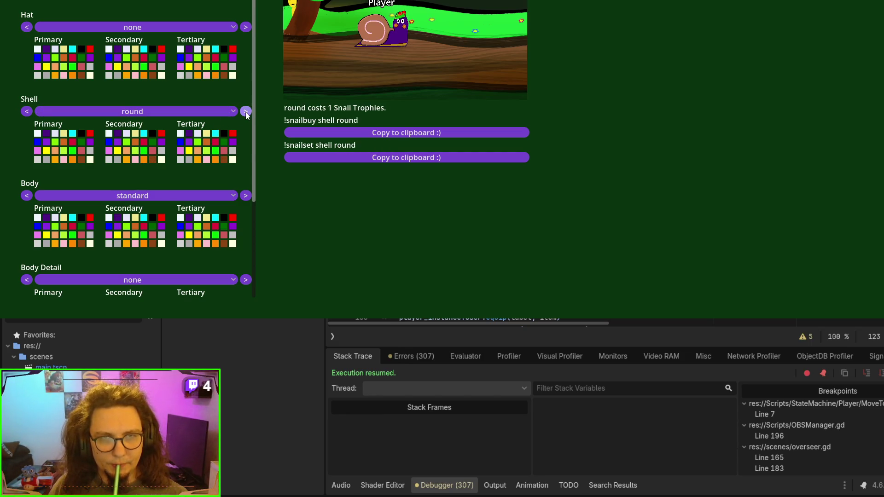
left_click(215, 142)
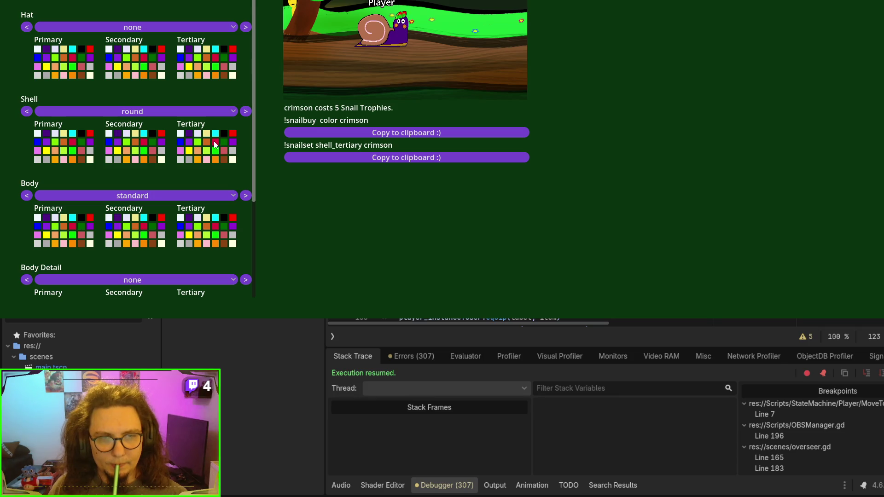
left_click(189, 133)
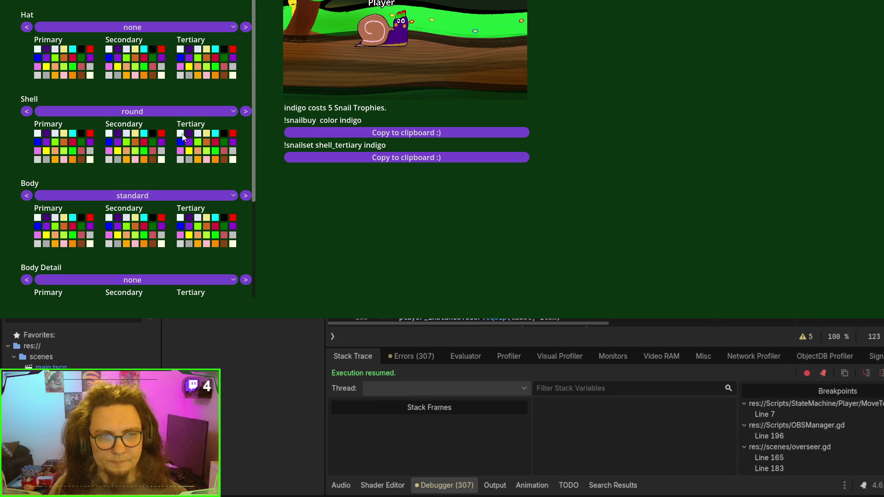
left_click(55, 133)
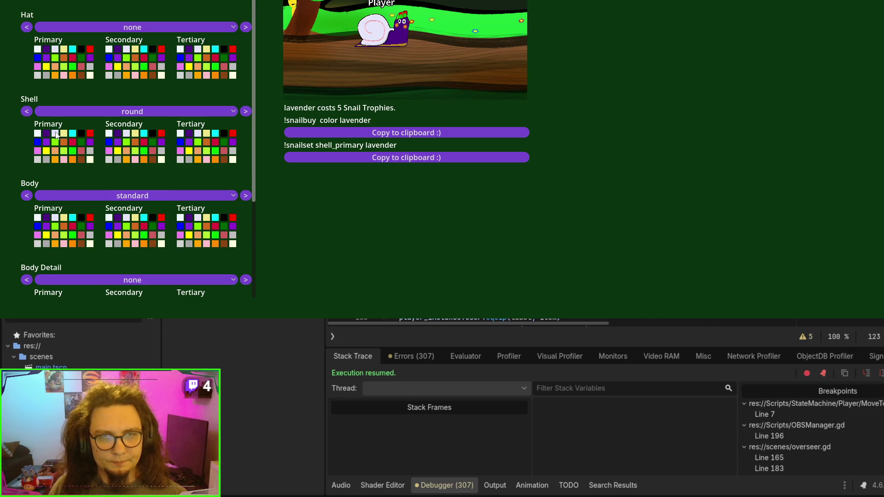
Step: Restart with logging and test an aliceblue racing shell with chocolate, greenyellow, then blueviolet secondary colours
key("F8")
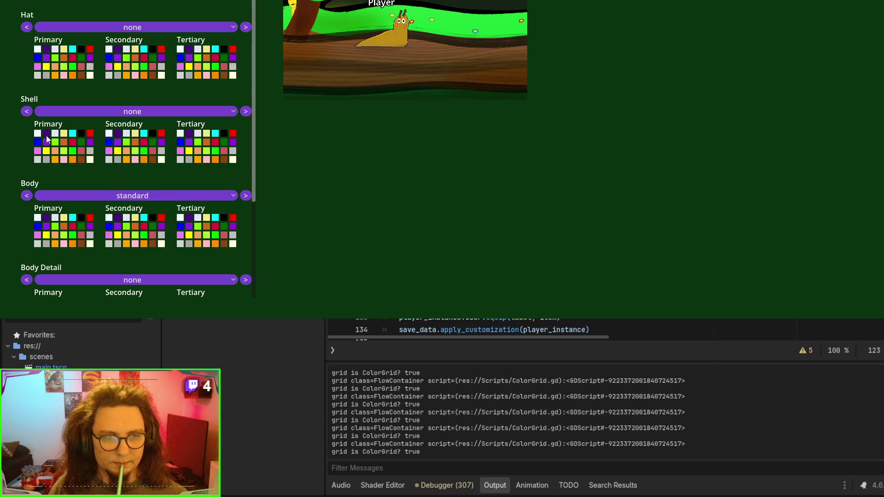
left_click(38, 133)
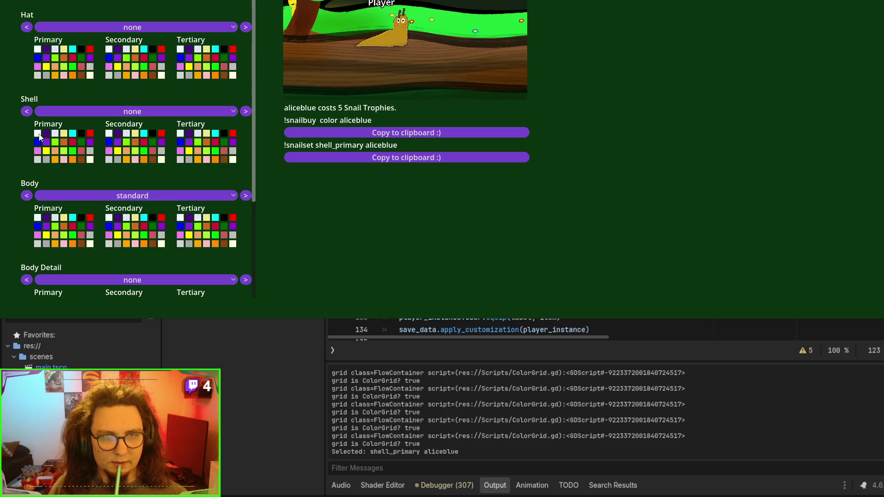
left_click(246, 111)
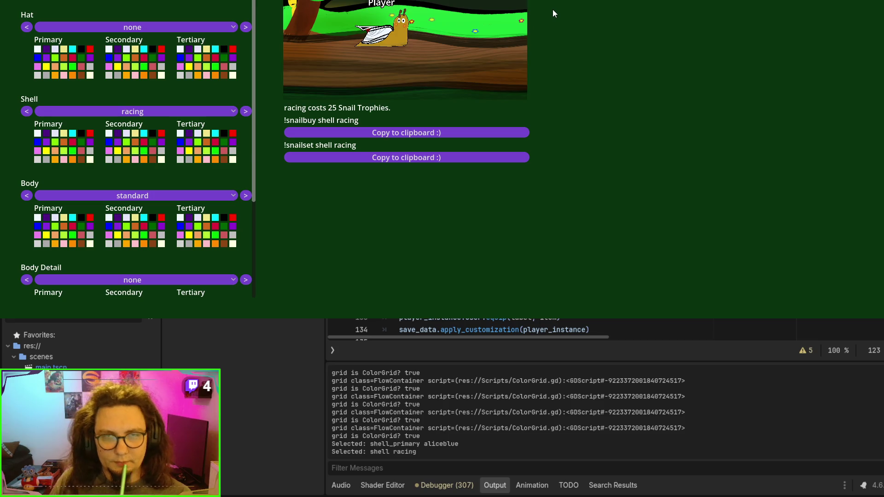
left_click(136, 142)
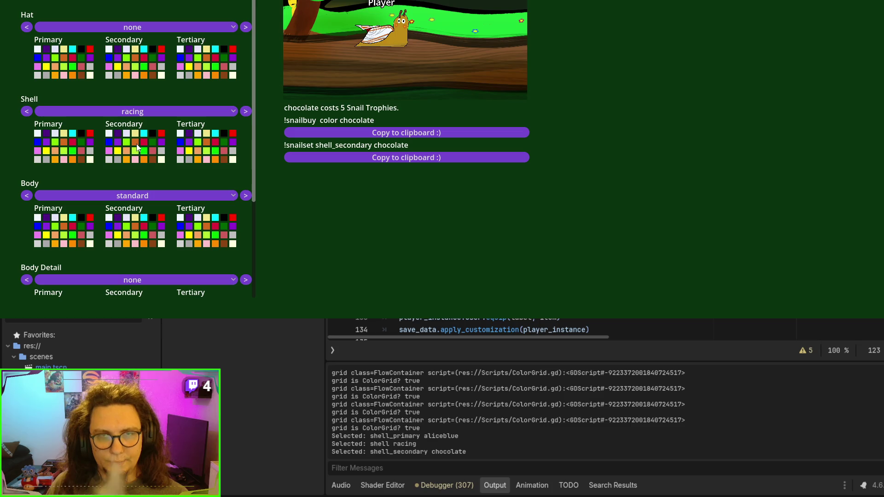
left_click(136, 150)
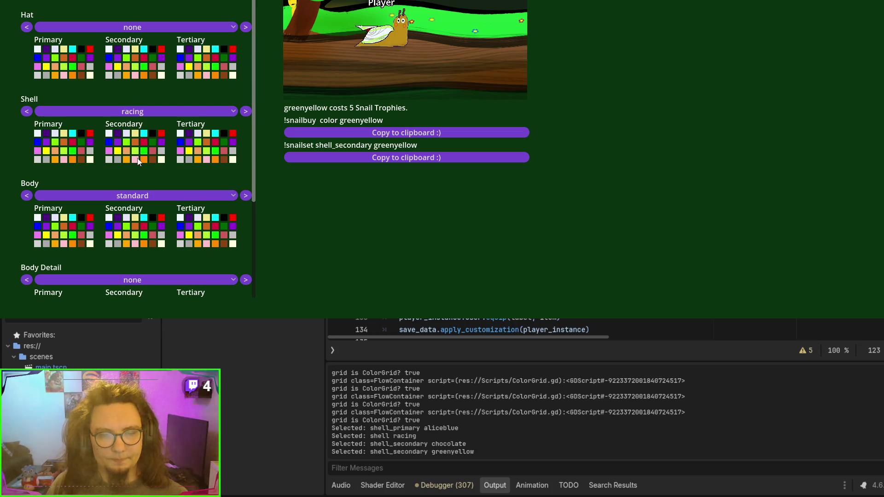
left_click(119, 143)
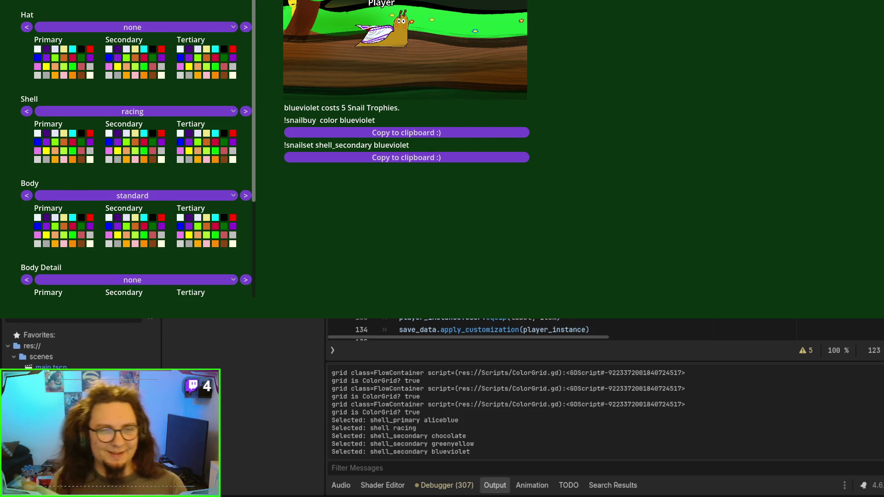
key("F8")
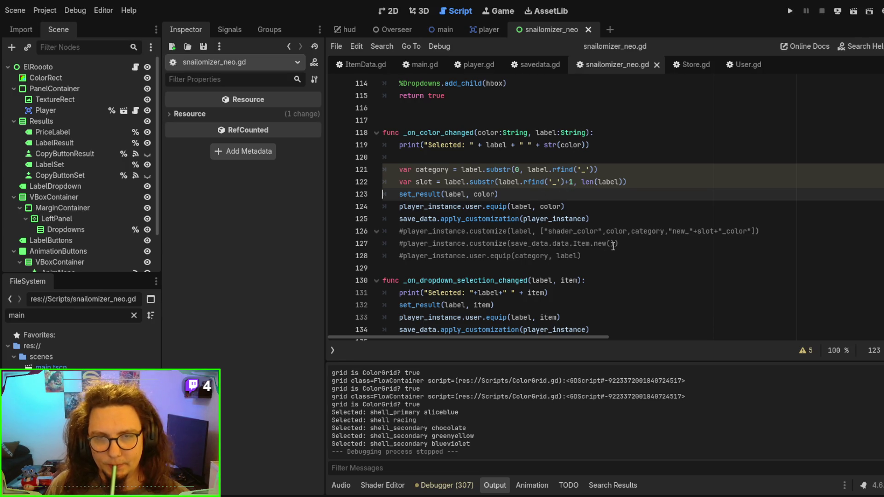
Step: Delete the three commented-out customize lines and add blank lines after the colour and dropdown handlers
left_click_drag(602, 251, 617, 218)
key("BackSpace")
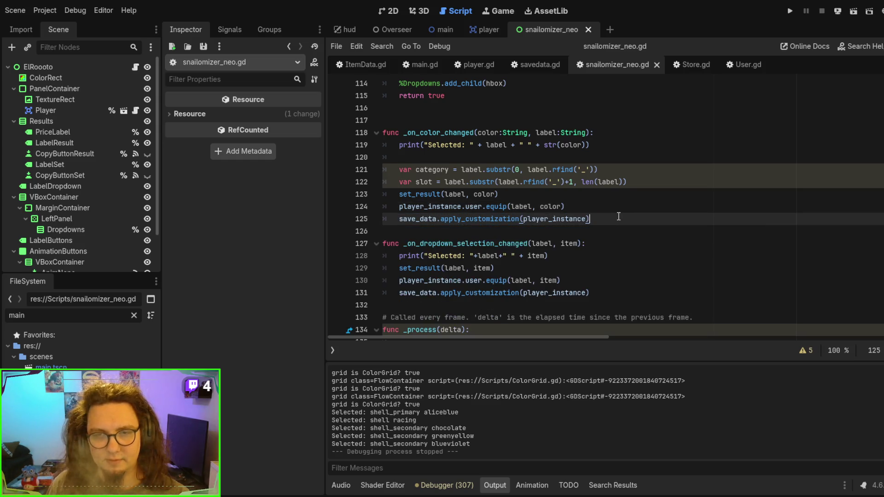
key("Return")
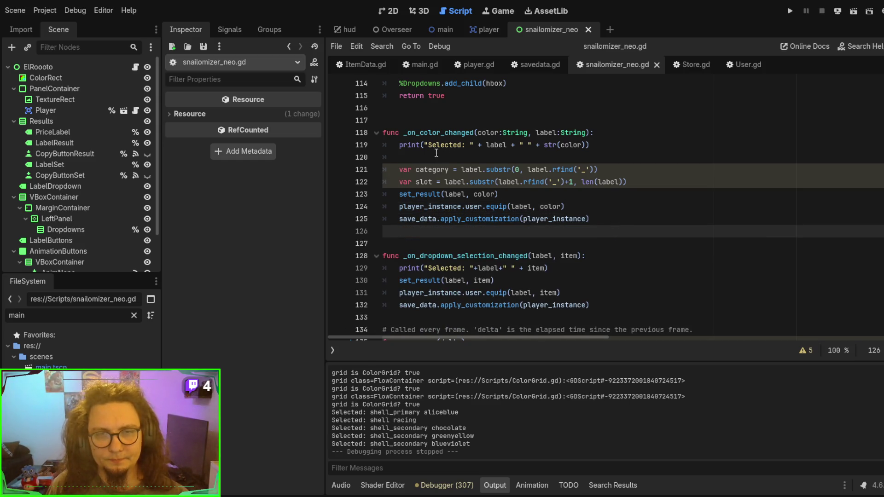
scroll(422, 121, "down", 2)
left_click(421, 243)
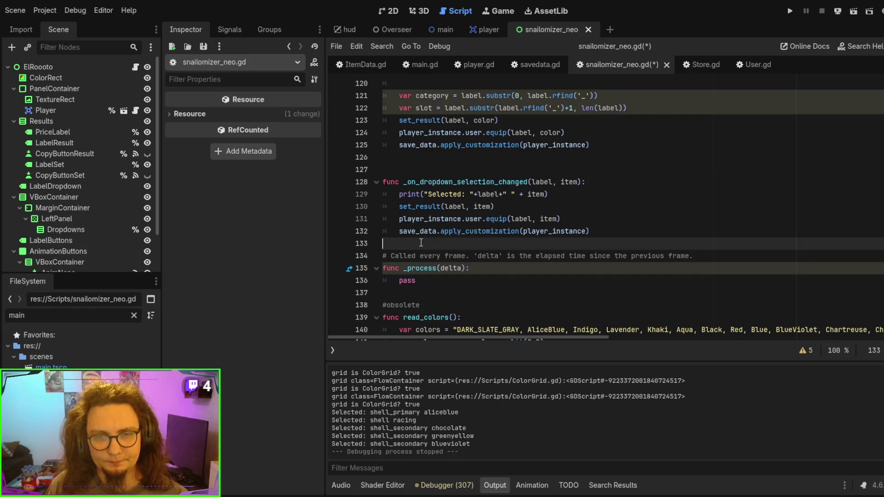
key("Return")
Step: Remove the unused _process and read_colors functions and the extra blank lines before set_result
scroll(422, 243, "down", 2)
left_click_drag(432, 226, 432, 181)
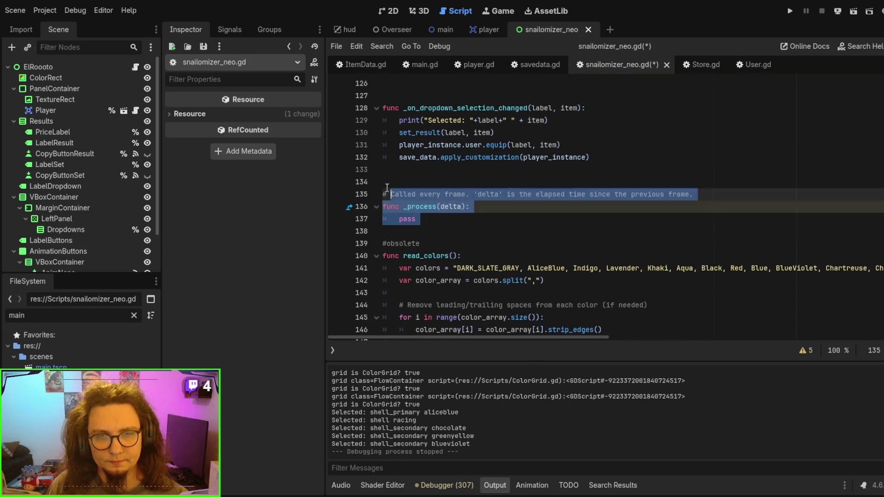
key("BackSpace")
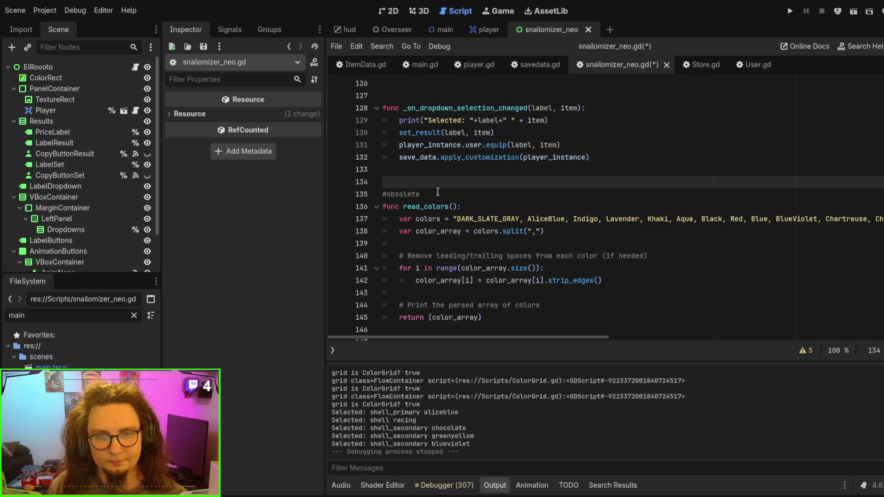
scroll(438, 192, "down", 2)
mouse_move(502, 253)
left_mouse_down()
mouse_move(460, 133)
mouse_move(507, 112)
left_mouse_up()
key("BackSpace")
scroll(535, 203, "up", 3)
key("Delete")
key("Delete")
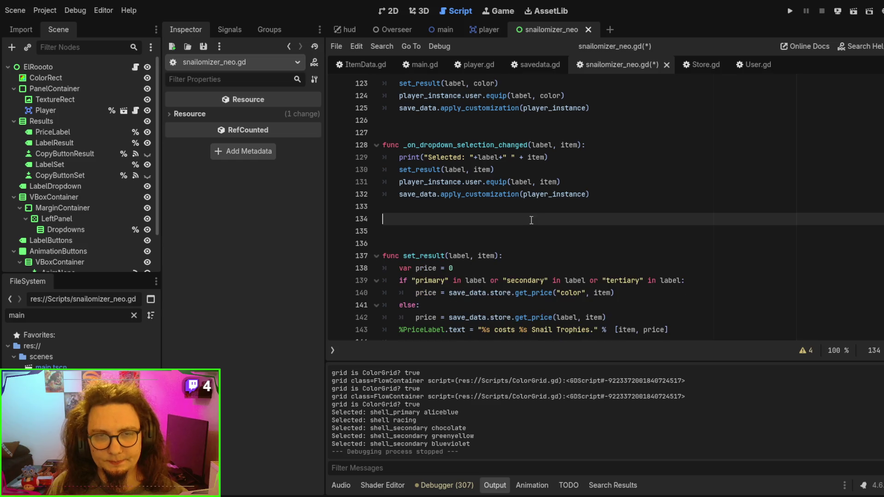
key("Delete")
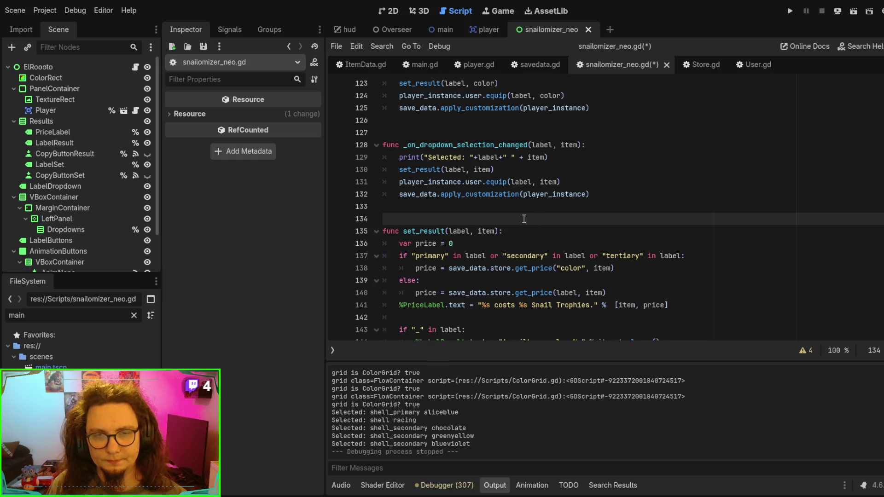
Step: After the run fails on the read_colors call, restore read_colors with Ctrl+Z and relaunch the project
key("F5")
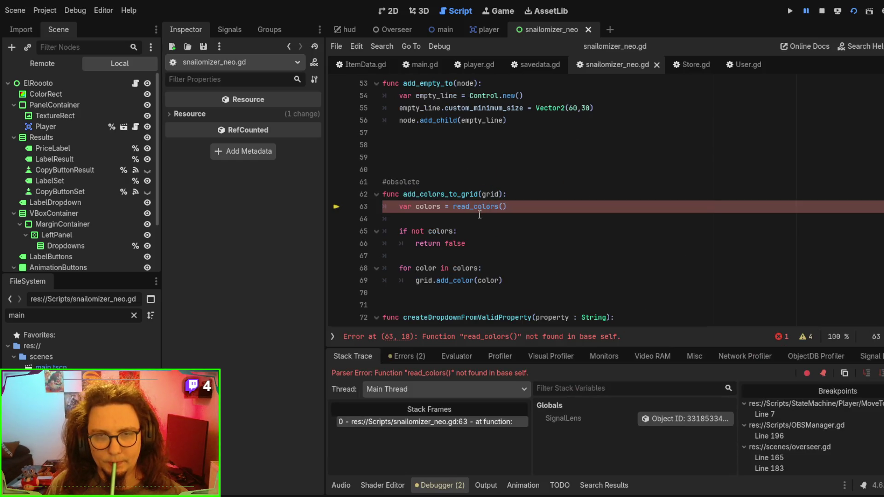
left_click(483, 208)
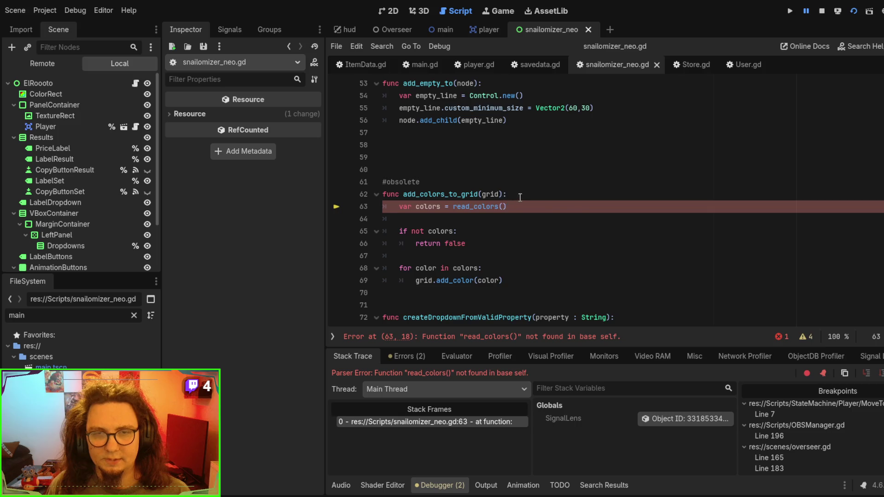
scroll(520, 197, "down", 15)
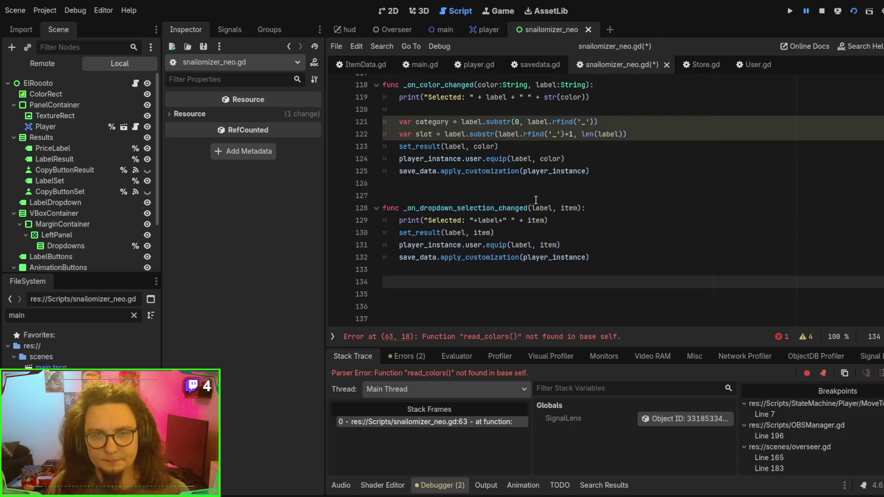
key("ctrl+z")
scroll(536, 198, "down", 4)
left_click(539, 197)
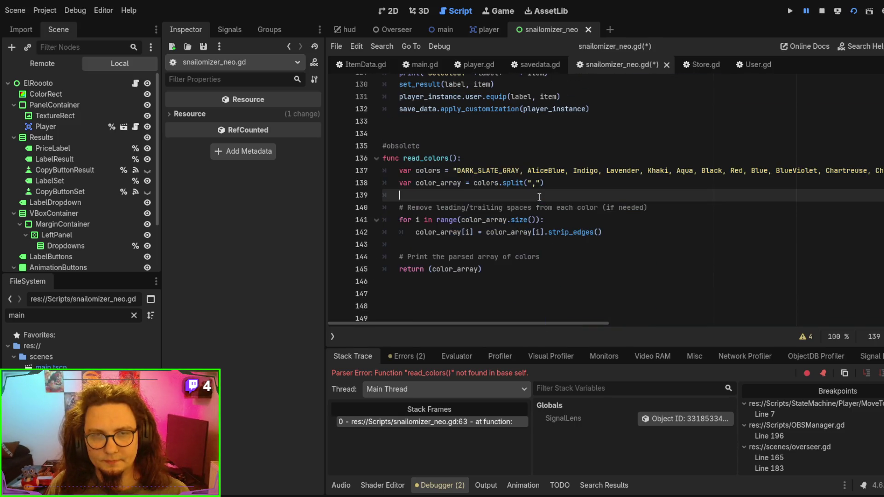
key("F5")
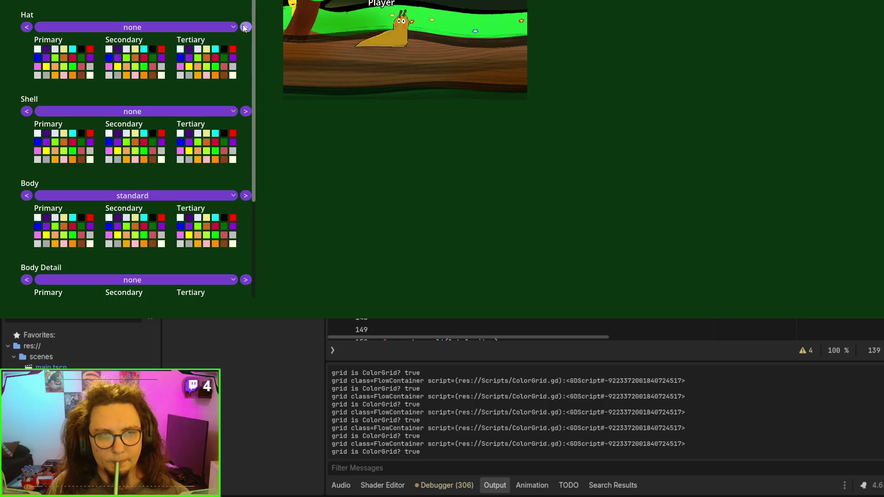
Step: Step the snail's hat forward three options and its shell forward three styles, then choose the rainbow shell
left_click(246, 27)
left_click(247, 29)
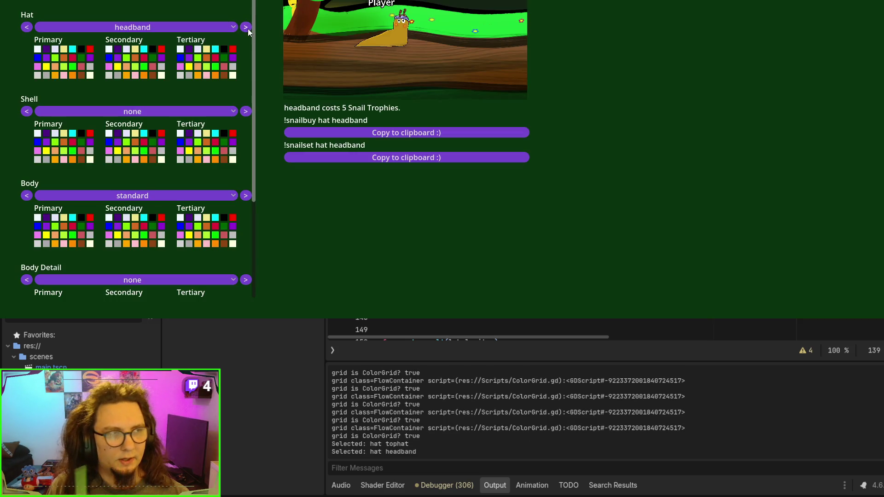
left_click(248, 28)
left_click(248, 29)
left_click(250, 114)
left_click(251, 114)
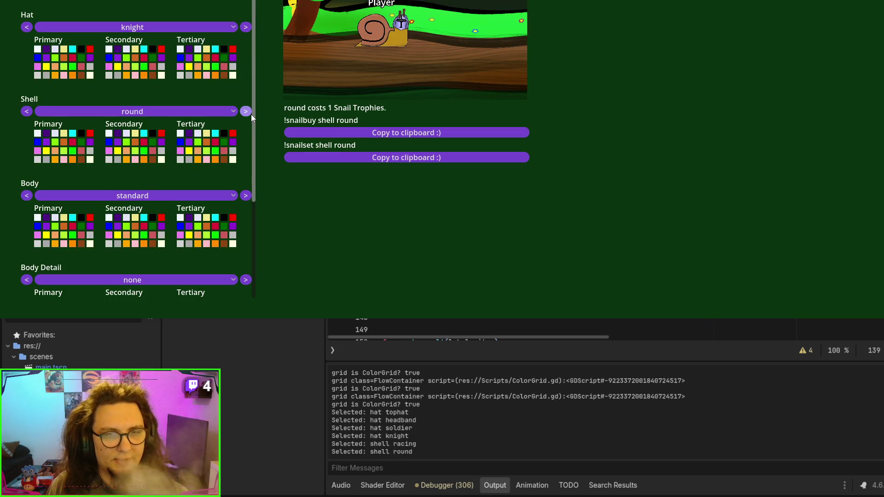
left_click(250, 114)
left_click(251, 114)
left_click(216, 141)
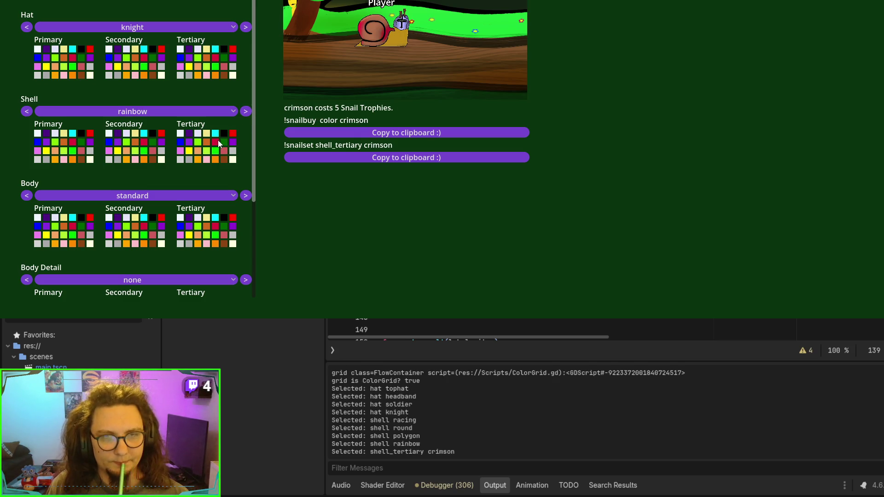
Step: Set shell tertiary to darkorange then lightyellow, and secondary through chocolate, crimson, black and red
left_click(219, 158)
left_click(230, 160)
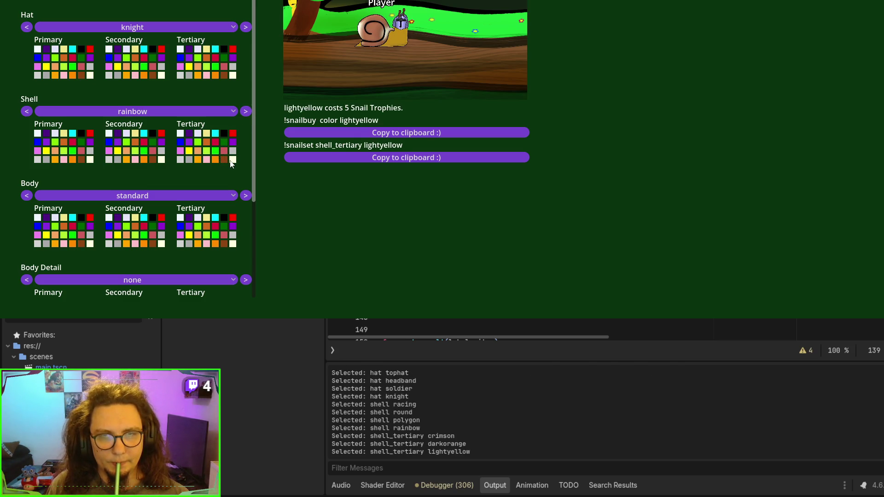
left_click(135, 143)
left_click(145, 143)
left_click(151, 133)
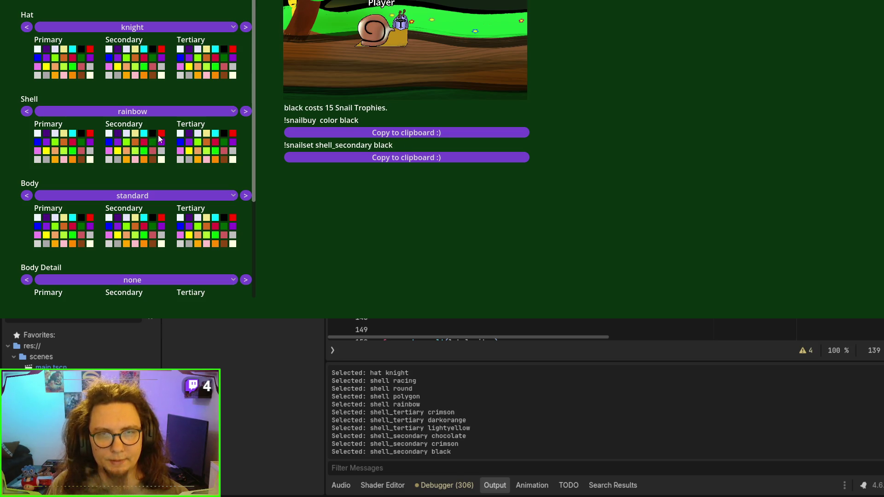
left_click(161, 134)
Step: Set the hat tertiary colour to yellow then aqua and stop the game
left_click(192, 67)
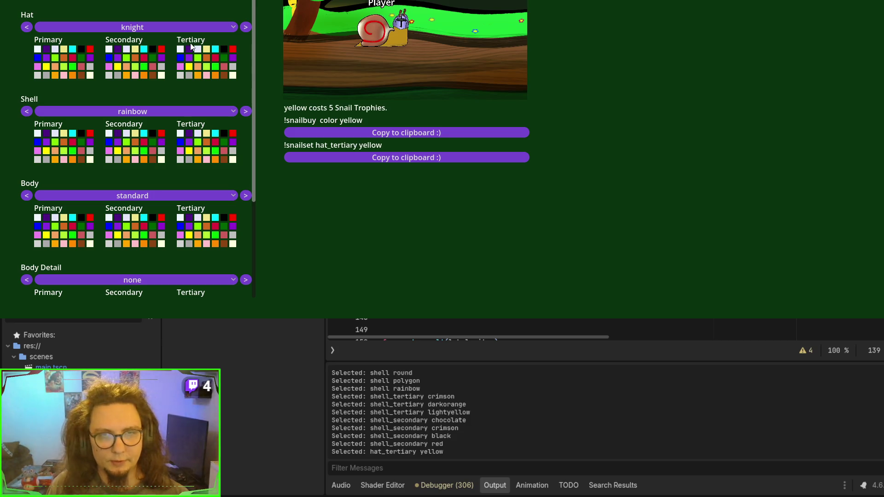
left_click(217, 49)
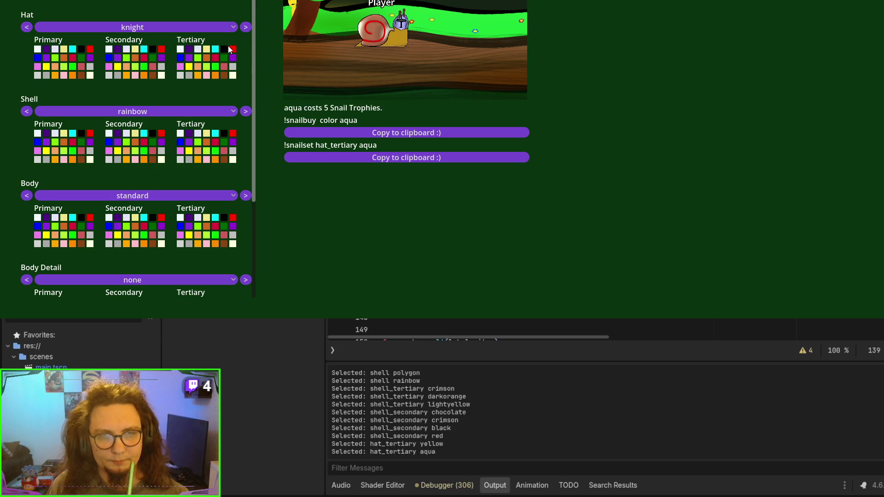
key("F8")
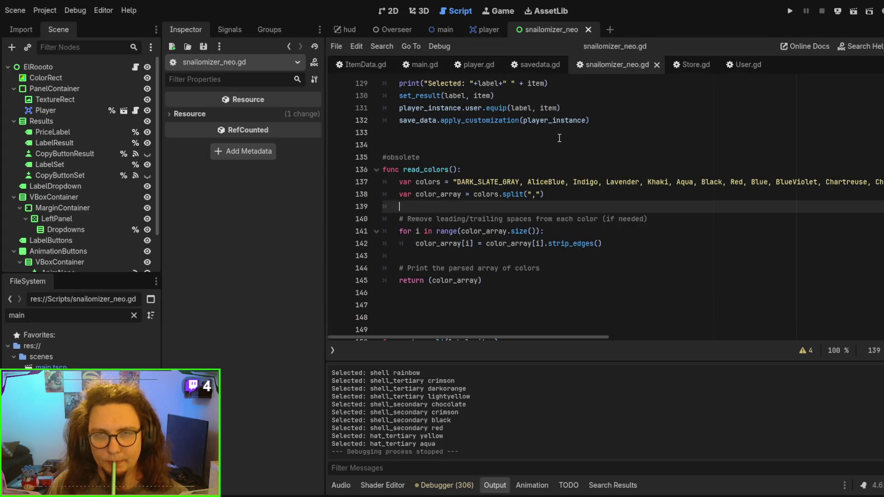
left_click(559, 138)
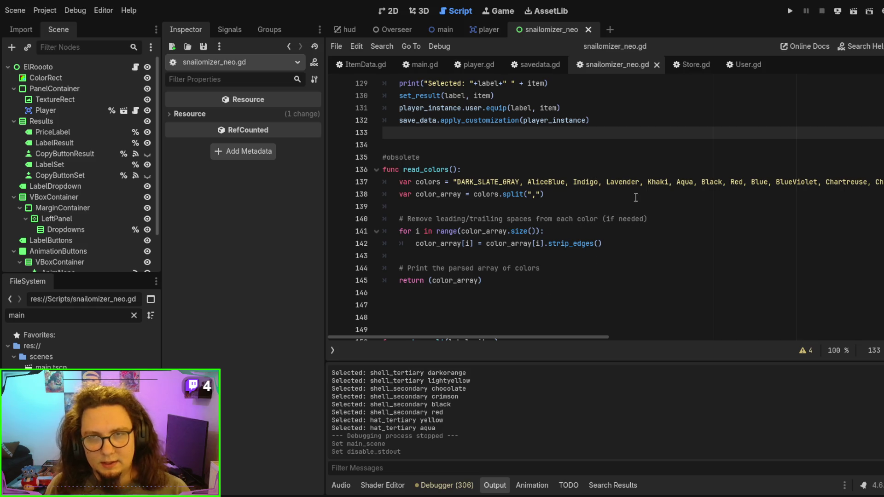
left_click(640, 183)
key("F5")
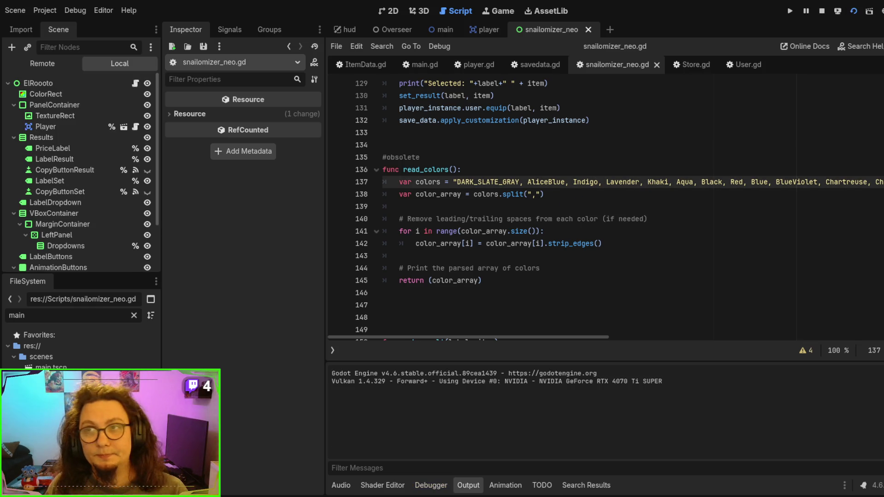
key("F8")
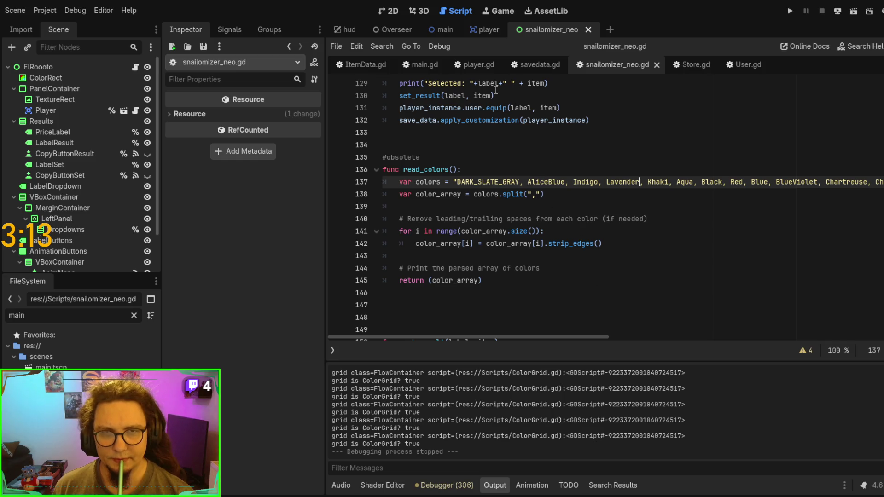
Step: Search savedata.gd for 'Twitch' and remove the TwitchCommandInfo type from the info parameter on line 88
left_click(527, 64)
scroll(538, 250, "up", 2)
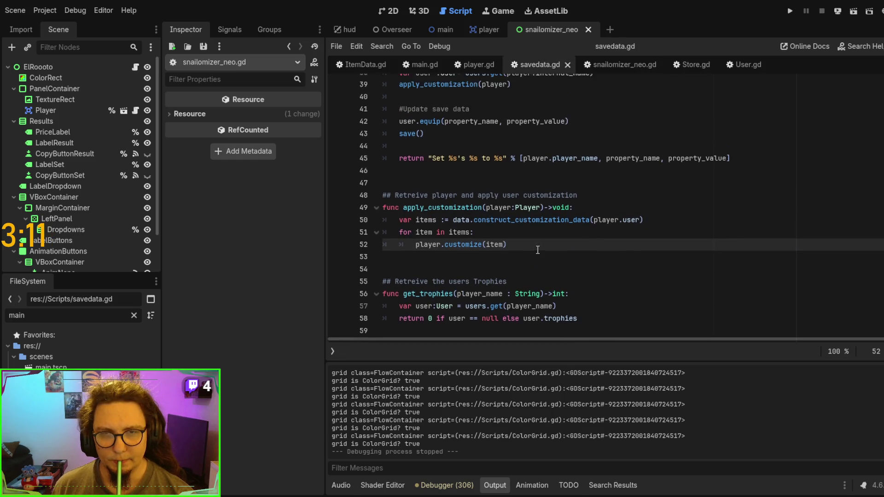
scroll(538, 250, "up", 6)
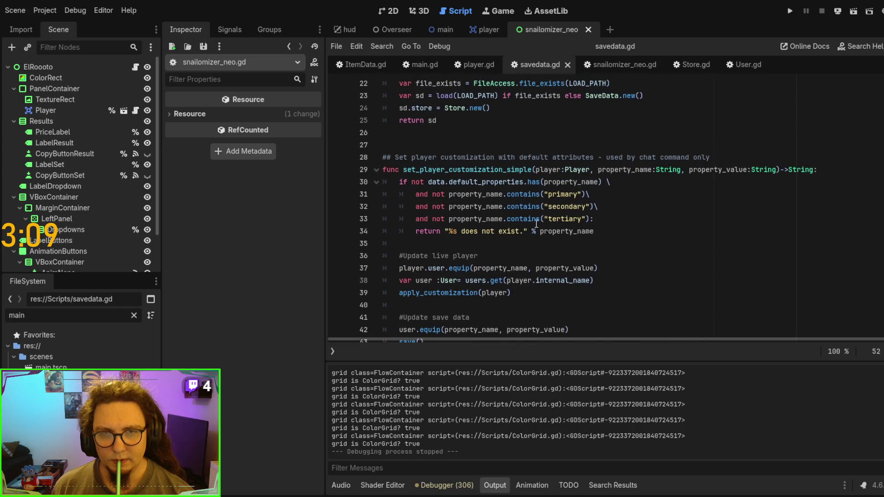
scroll(539, 221, "down", 2)
left_click(545, 196)
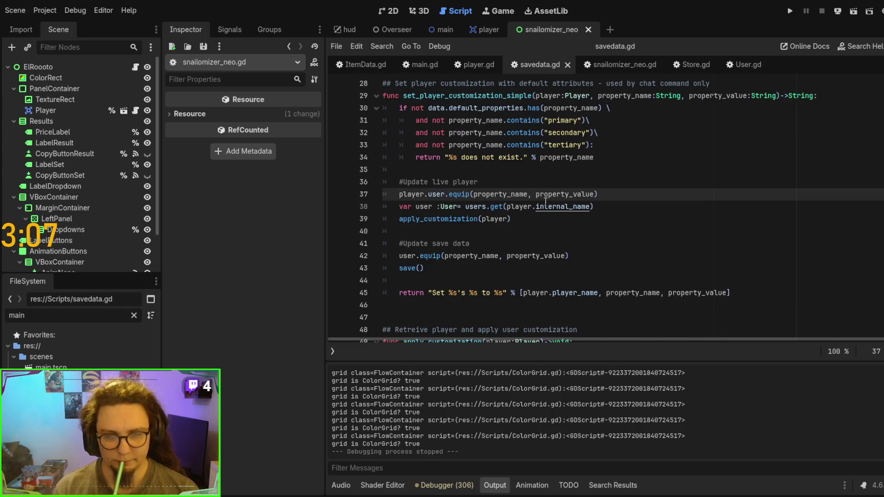
key("ctrl+f")
type("Twit")
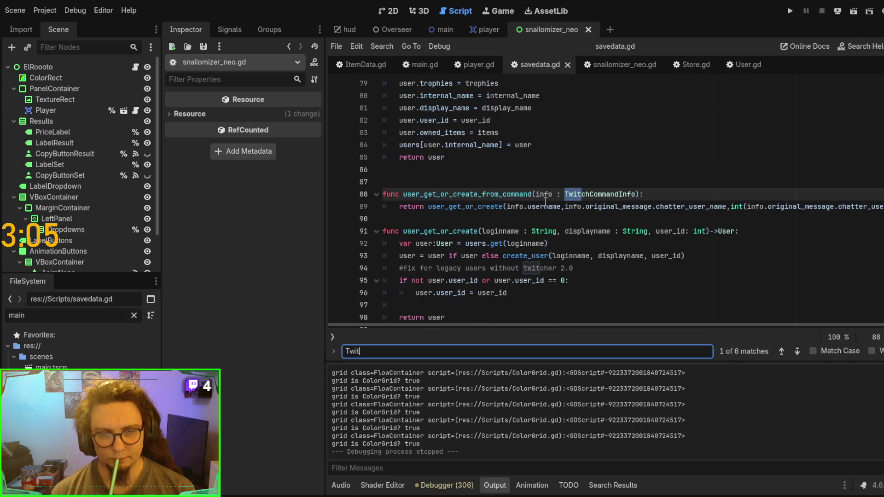
type("ch")
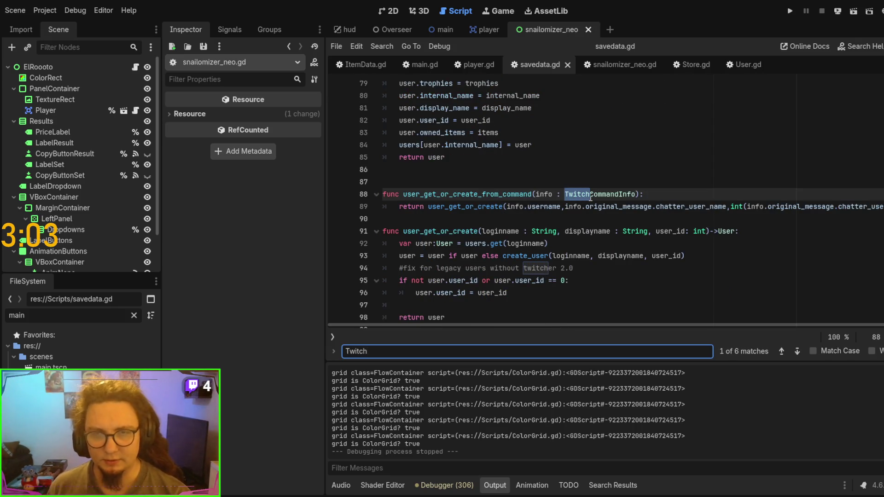
double_click(591, 194)
key("BackSpace")
key("BackSpace")
key("BackSpace")
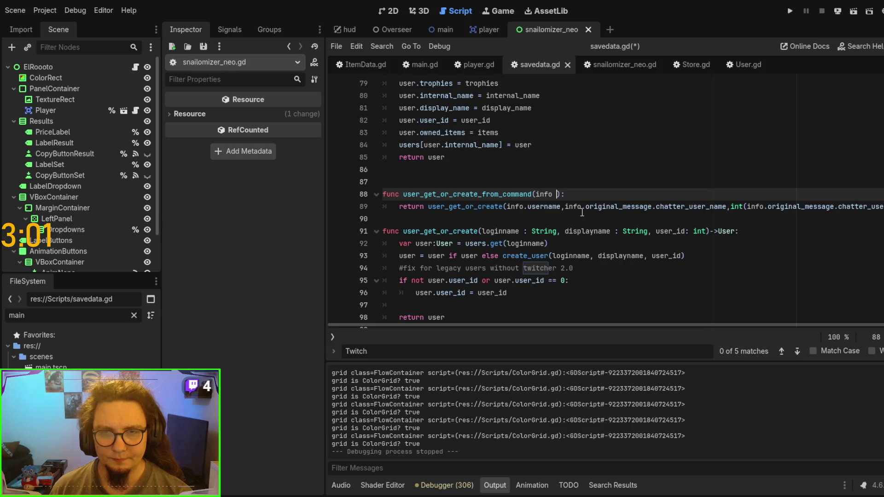
Step: Move to the later Twitch matches and strip the TwitchAPI type from update_user_ids' api parameter
scroll(636, 276, "down", 1)
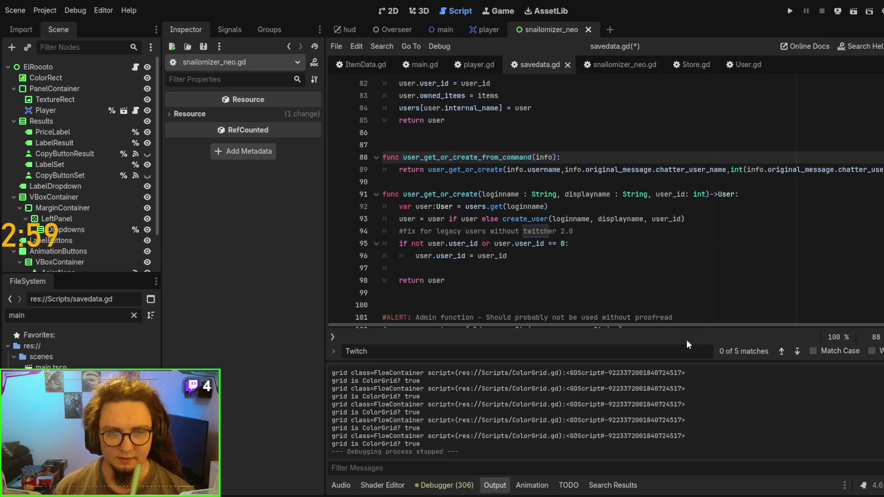
left_click(798, 352)
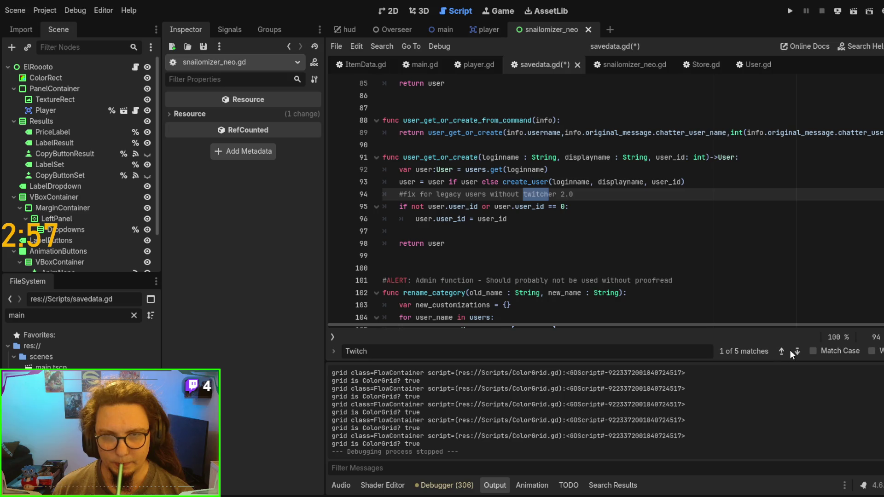
left_click(797, 353)
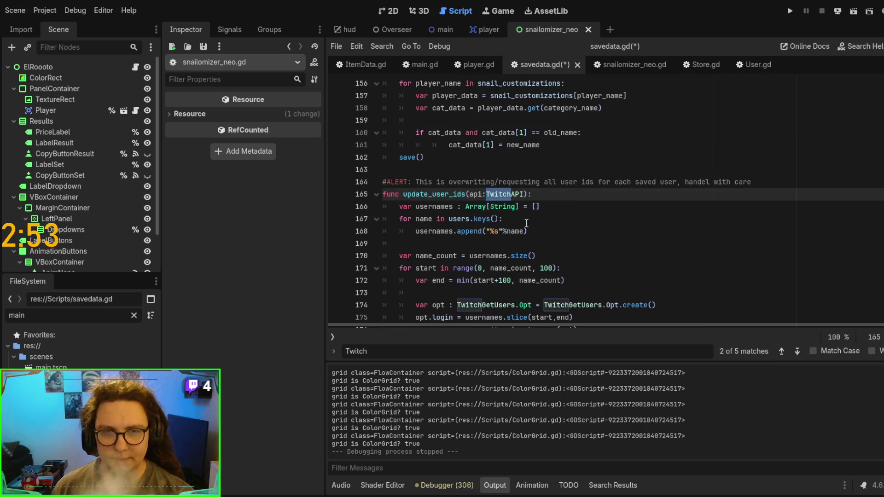
double_click(509, 198)
key("BackSpace")
key("BackSpace")
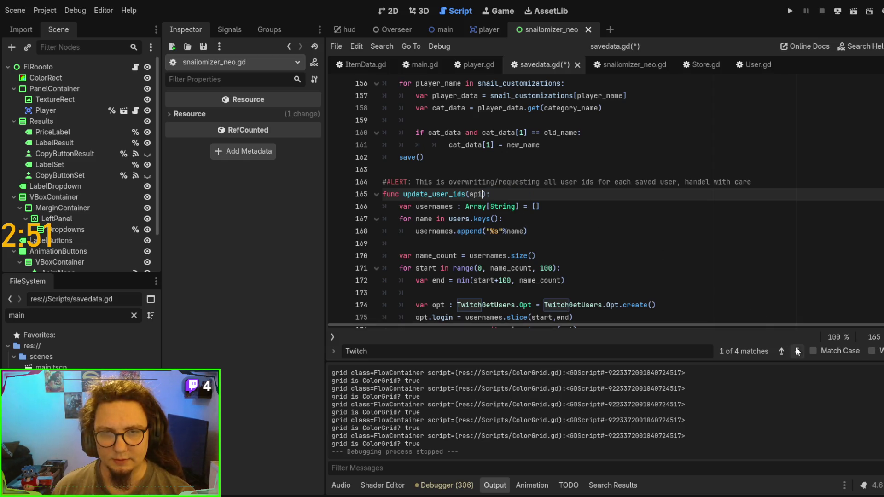
left_click(797, 352)
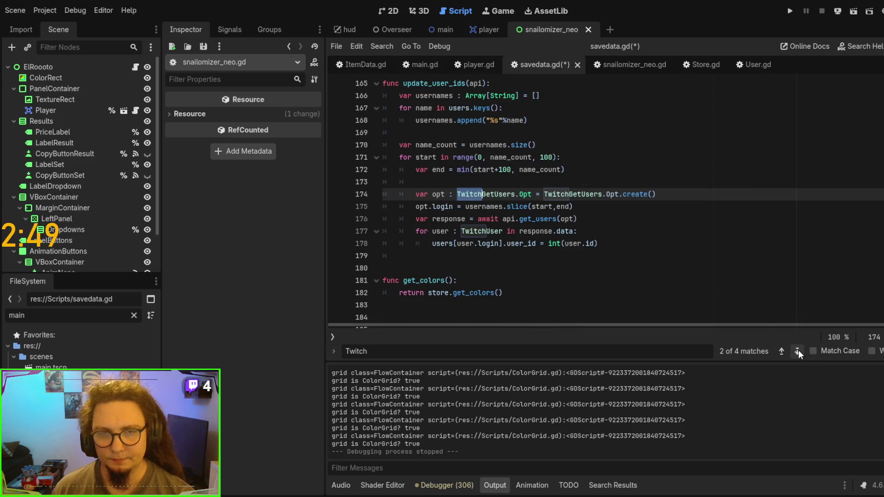
scroll(745, 292, "up", 2)
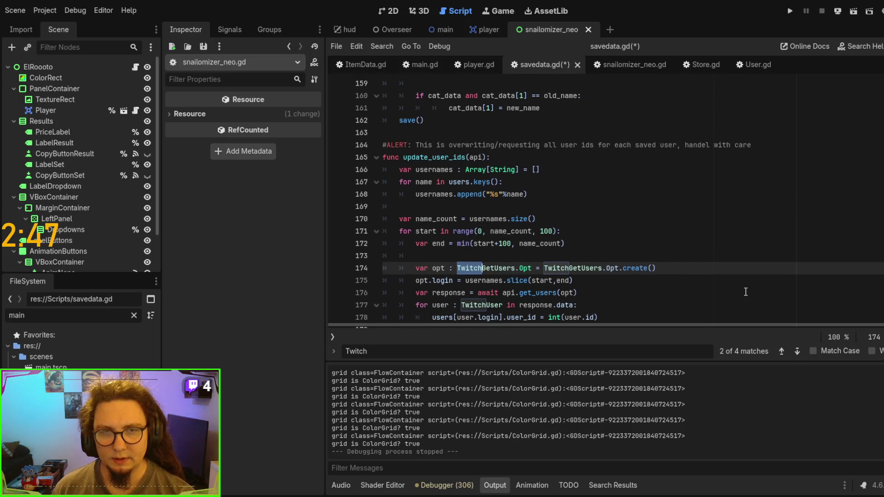
scroll(746, 291, "down", 1)
left_click(487, 231)
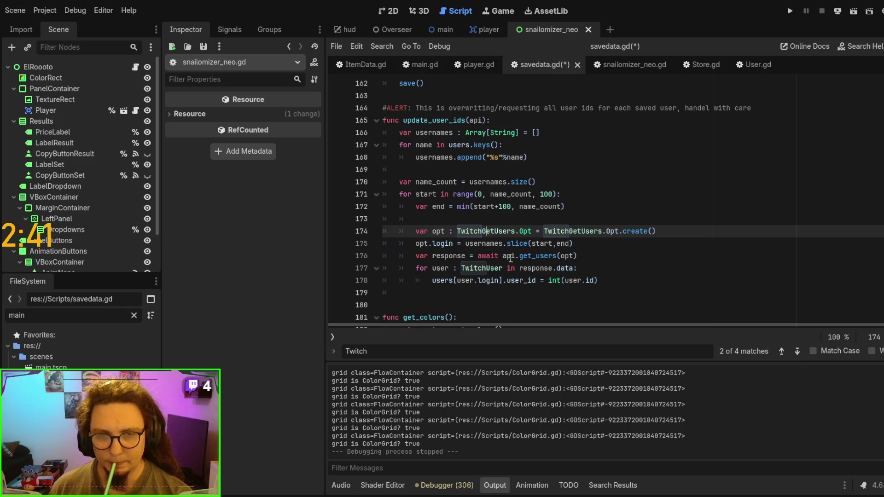
Step: Delete update_user_ids (lines 163–179), save savedata.gd, and run the game to show the customizer
mouse_move(621, 291)
left_mouse_down()
mouse_move(386, 177)
mouse_move(385, 95)
left_mouse_up()
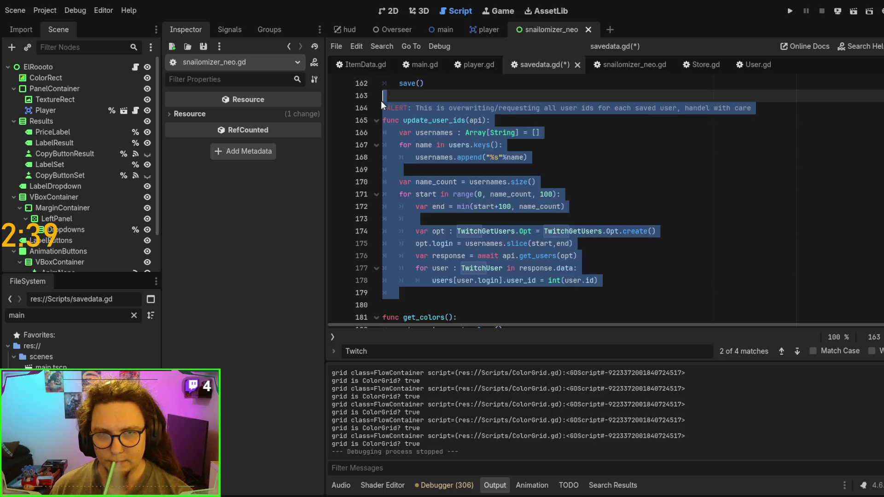
key("Delete")
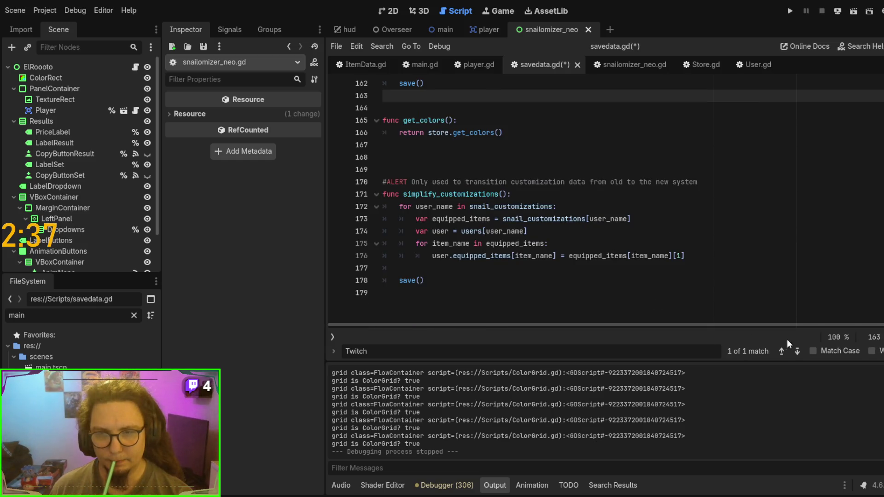
left_click(797, 351)
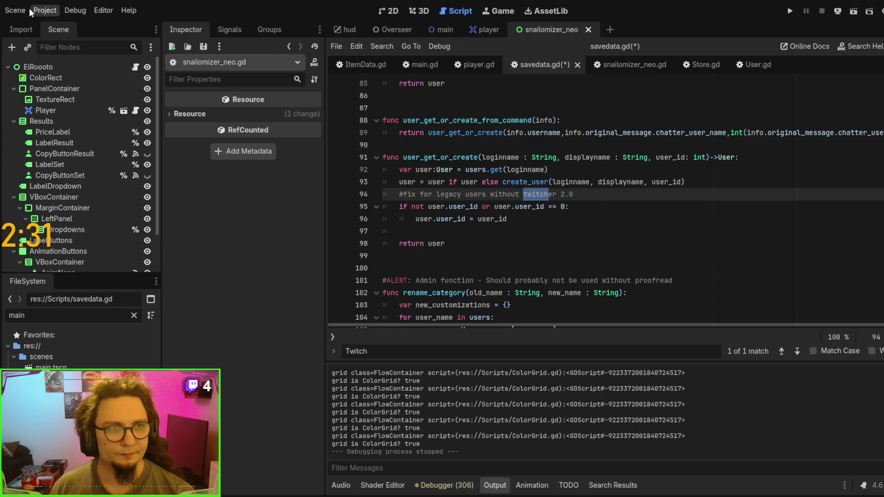
key("Down")
key("ctrl+s")
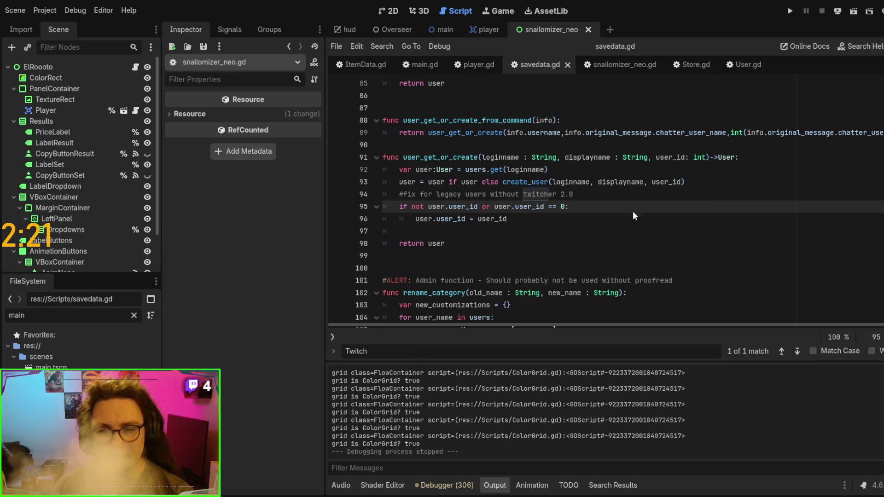
left_click(586, 169)
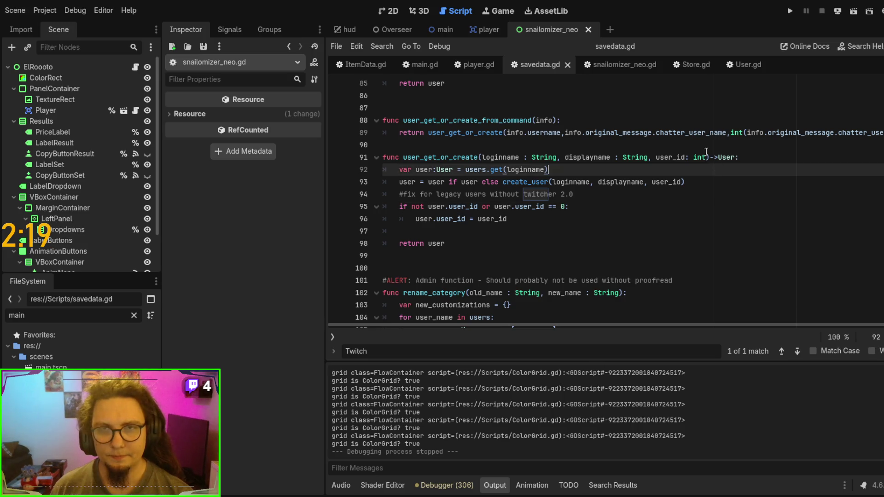
key("F5")
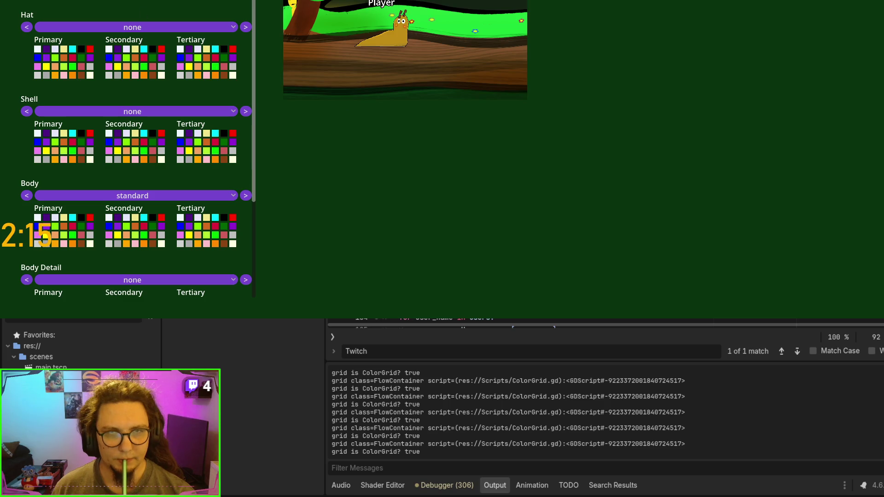
Step: Stop the running game and switch to snailomizer_neo.gd at its read_colors function
key("F8")
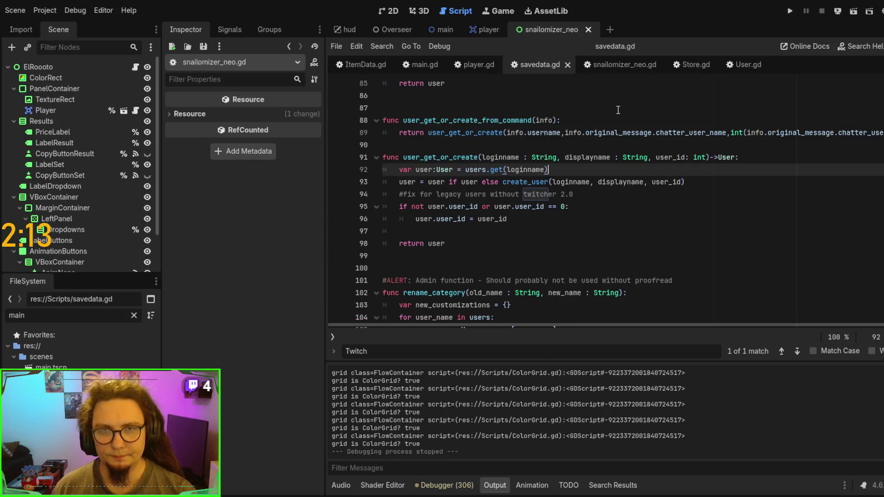
left_click(639, 65)
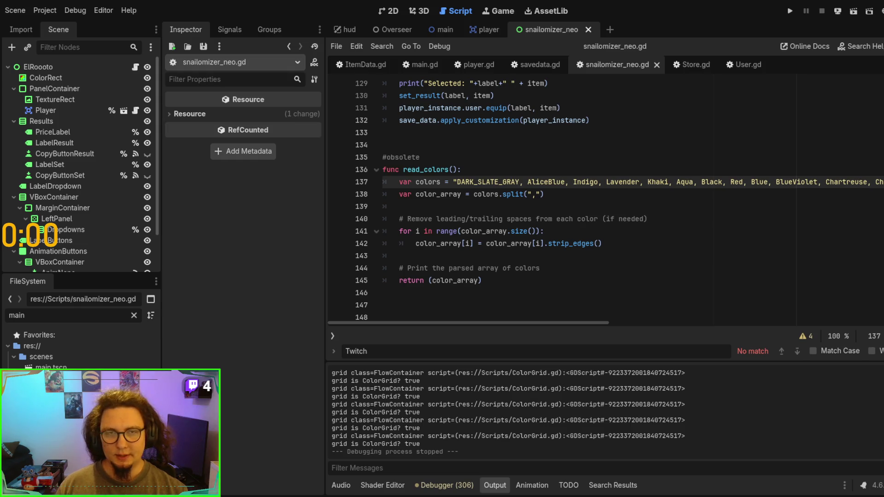
Step: Tick 'Fix Snailomizer' under Refactoring in Obsidian's Main Roadmap, then return to line 139 of snailomizer_neo.gd
key("alt+Tab")
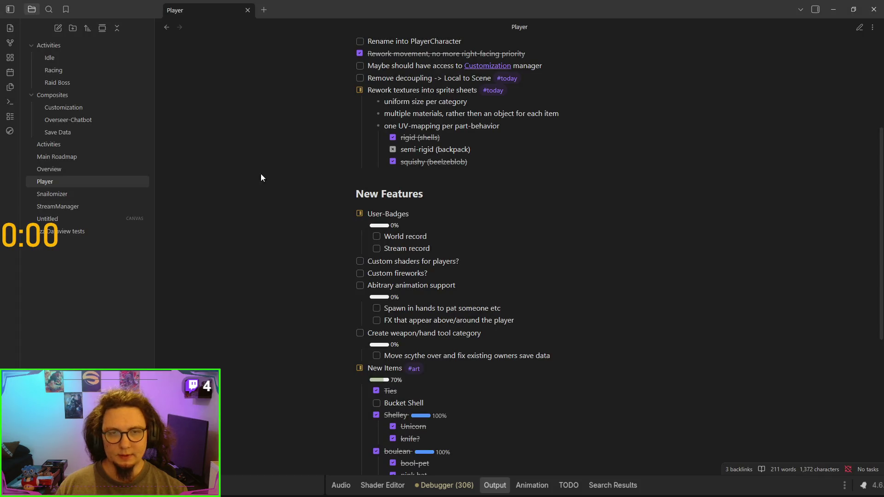
left_click(72, 198)
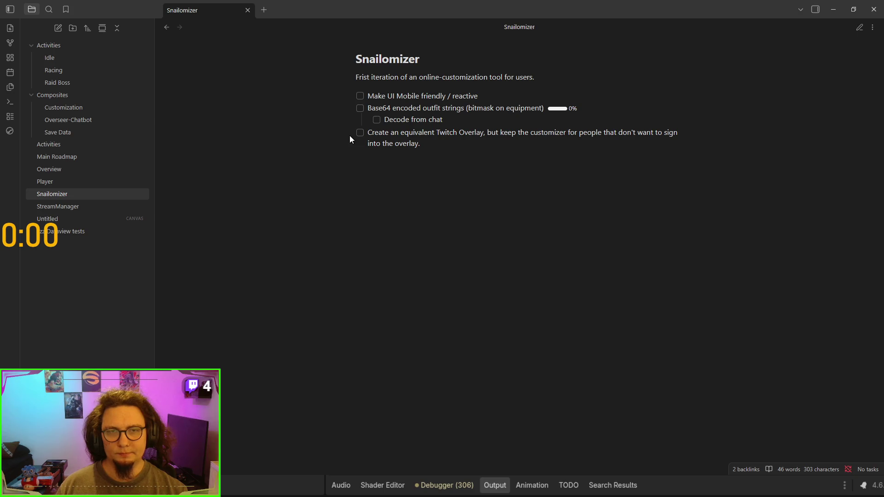
left_click(52, 157)
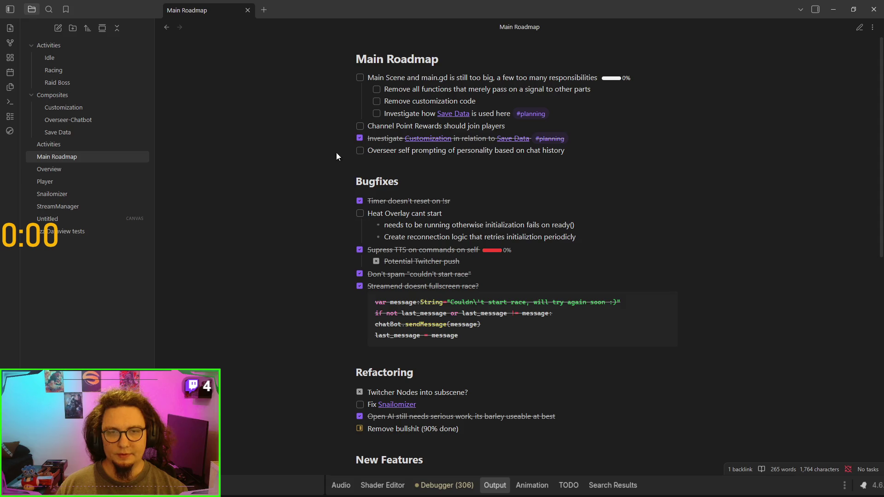
scroll(336, 286, "down", 3)
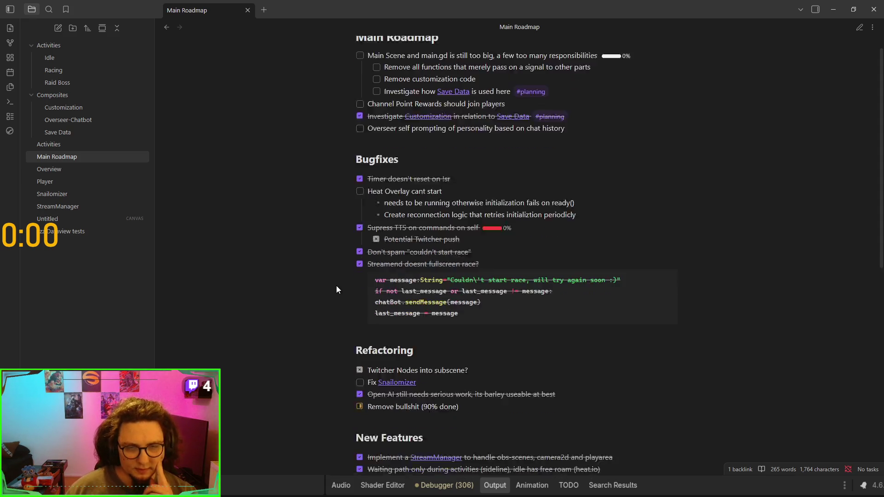
left_click(360, 315)
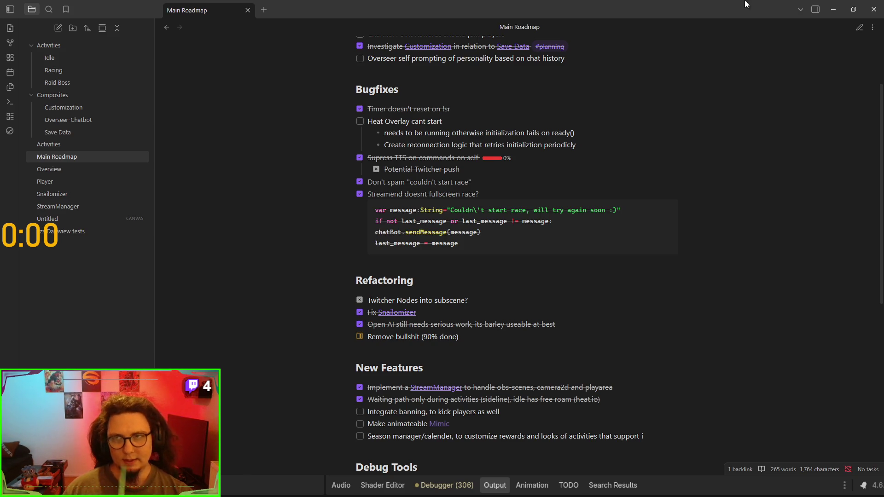
left_click(834, 9)
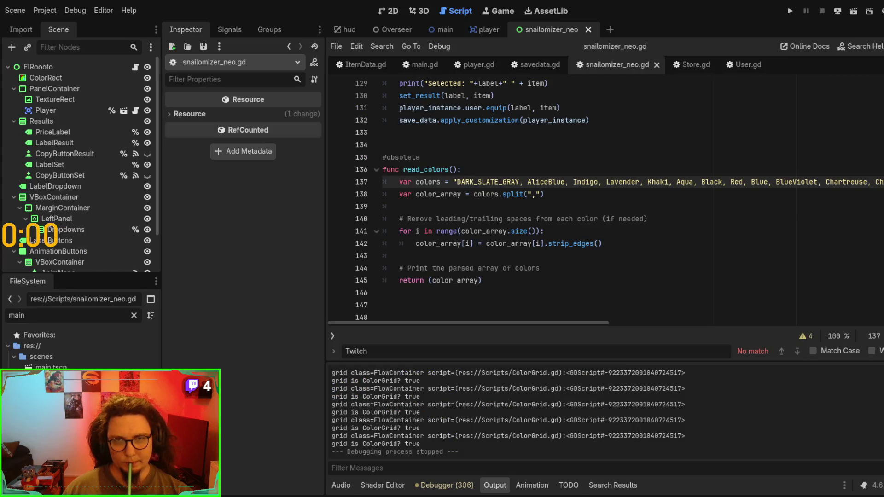
left_click(640, 206)
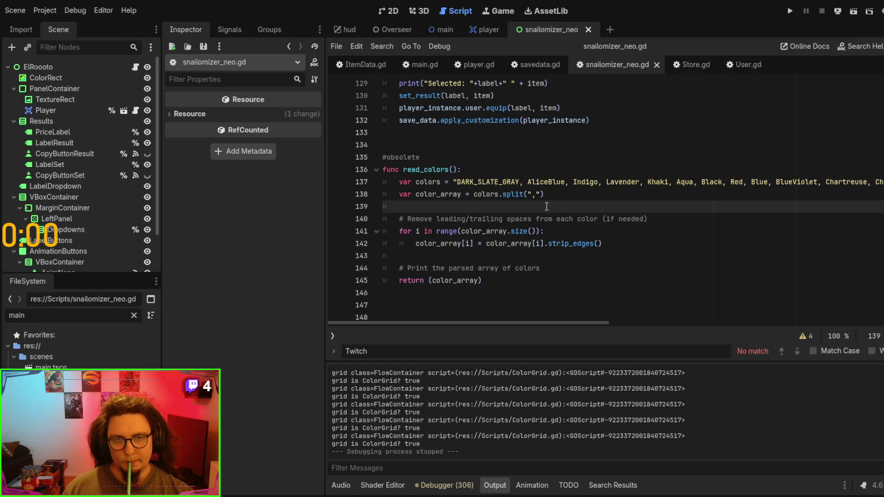